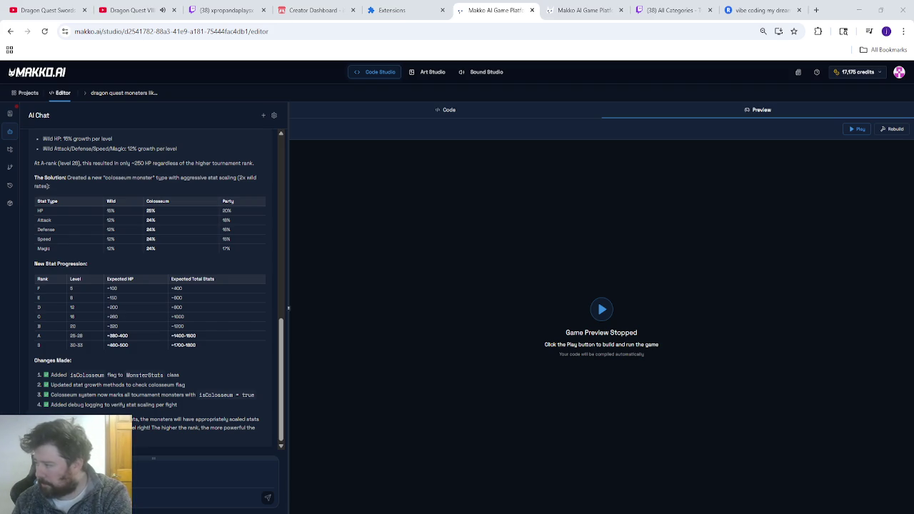
- Switch to the Dragon Quest VIII orchestral soundtrack video on YouTube
click(132, 10)
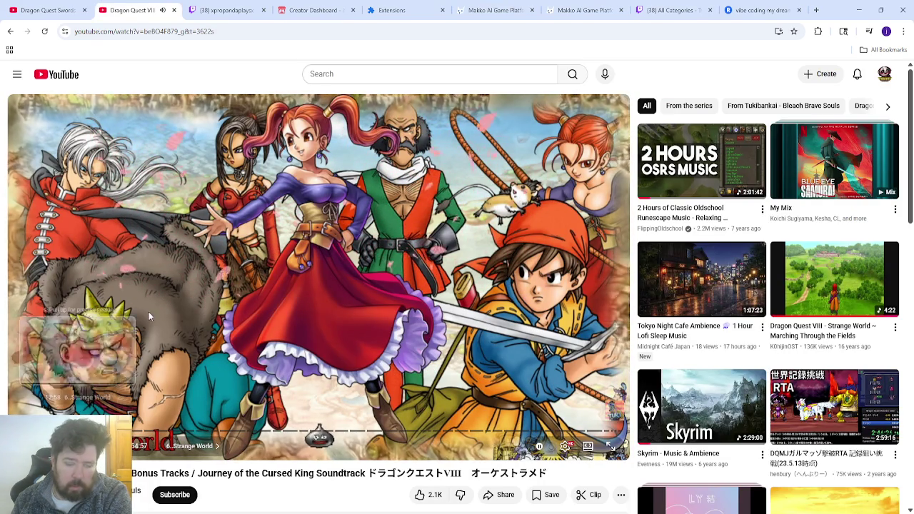
- Check the live Twitch stream and its chat, then return to the Makko AI editor
click(229, 16)
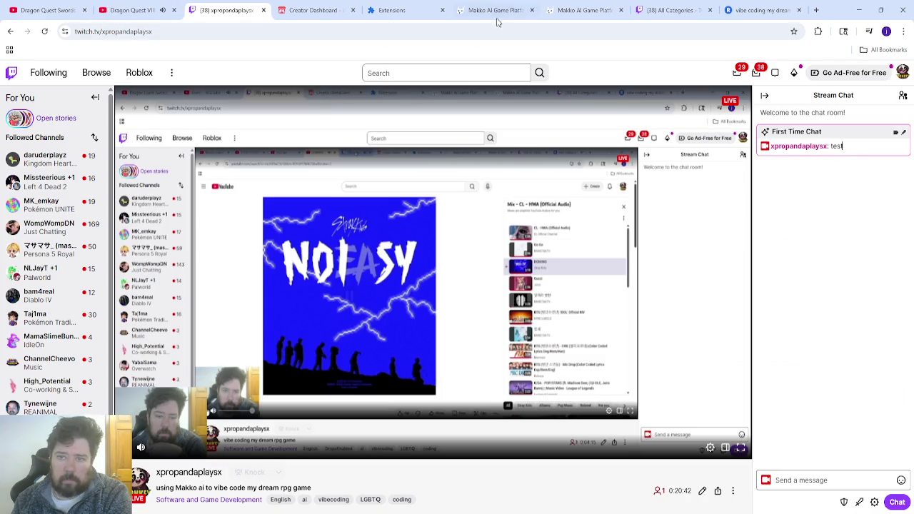
click(496, 10)
click(225, 10)
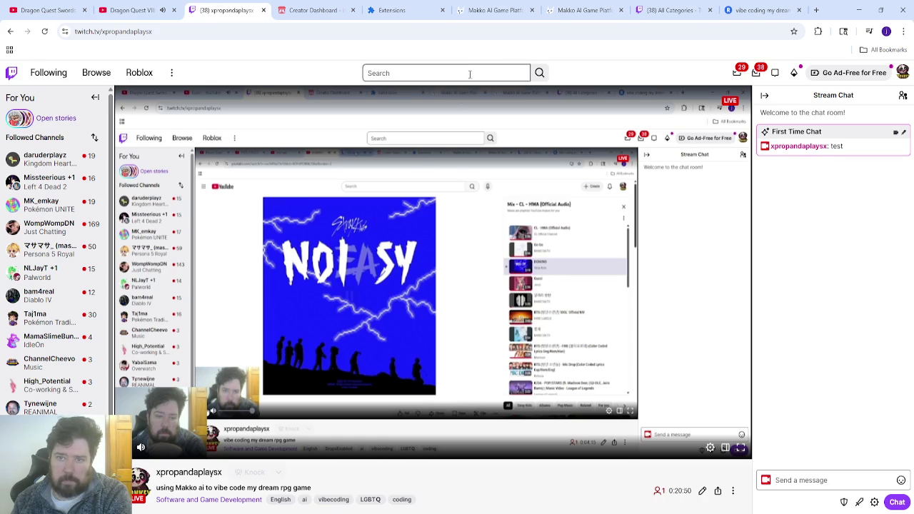
click(495, 10)
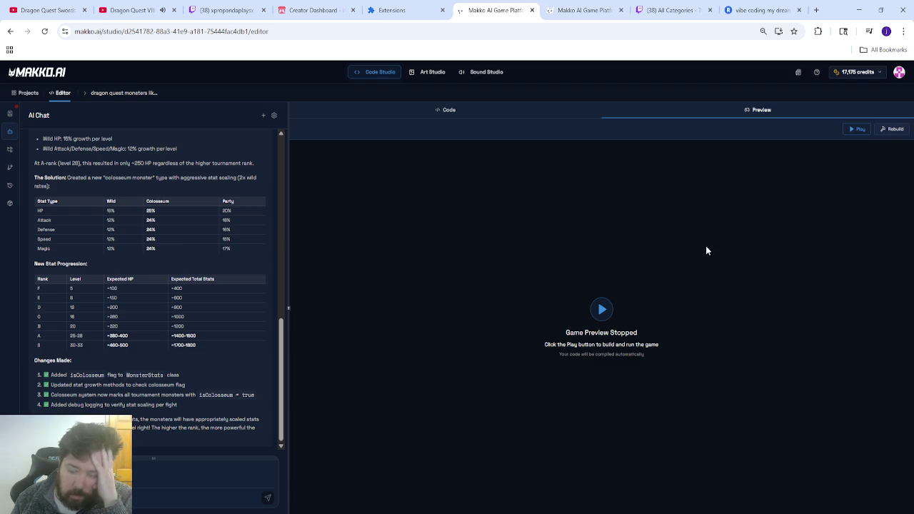
- Rebuild the game, start the preview, and continue from save slot 2
click(892, 129)
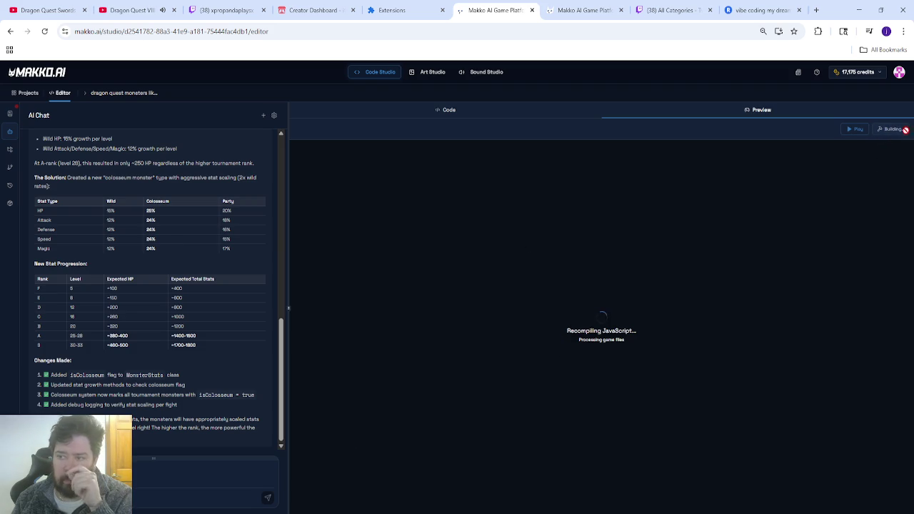
click(851, 134)
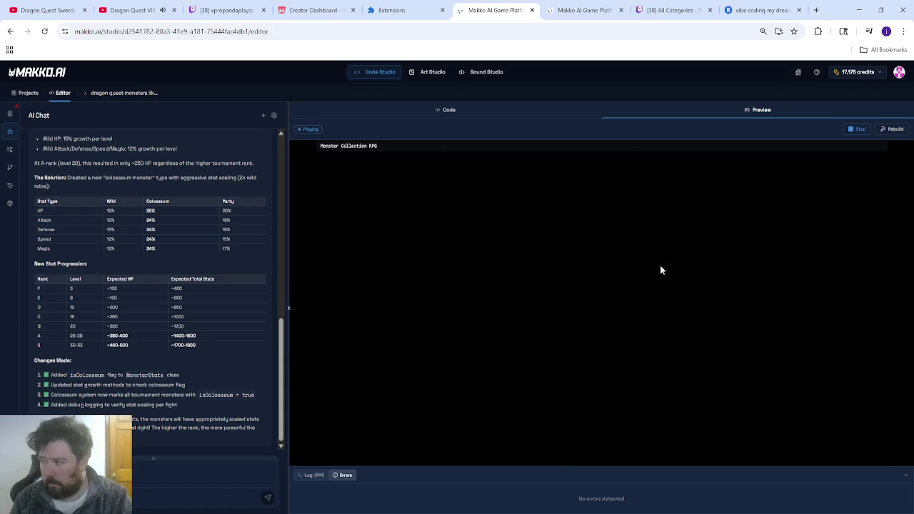
key(Down)
key(Return)
key(Down)
key(Return)
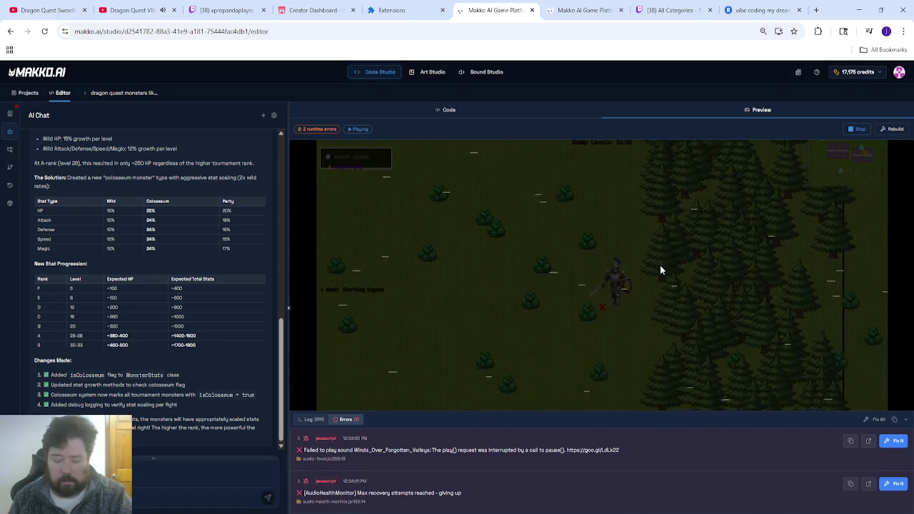
- Go fullscreen, walk the knight south to the Colosseum, and start the F-rank tournament
key(f)
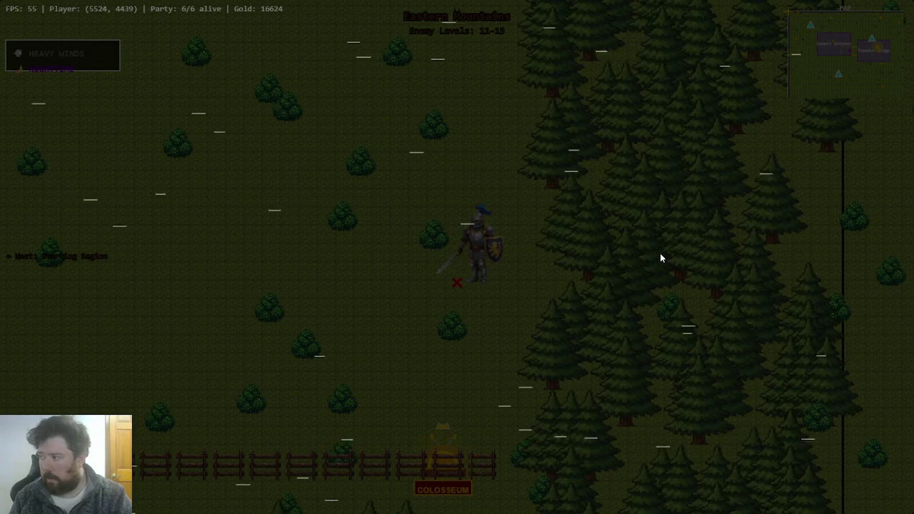
key(s)
key(s)
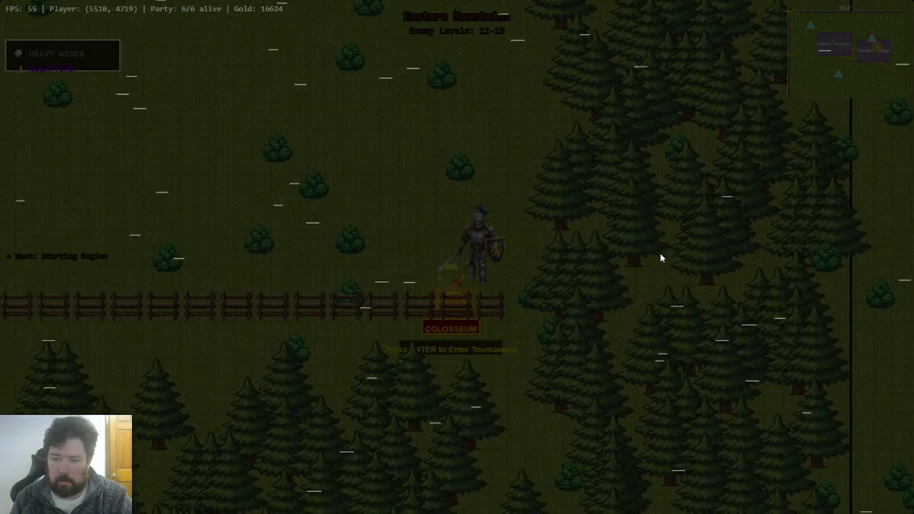
key(e)
key(Return)
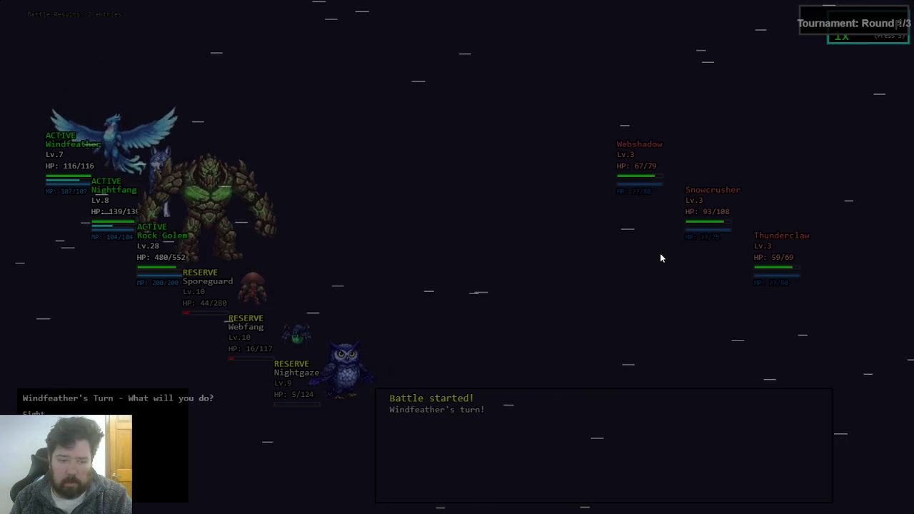
- Win all three F-rank fights at 3x speed with auto-battle on, earning 95 gold
key(s)
key(s)
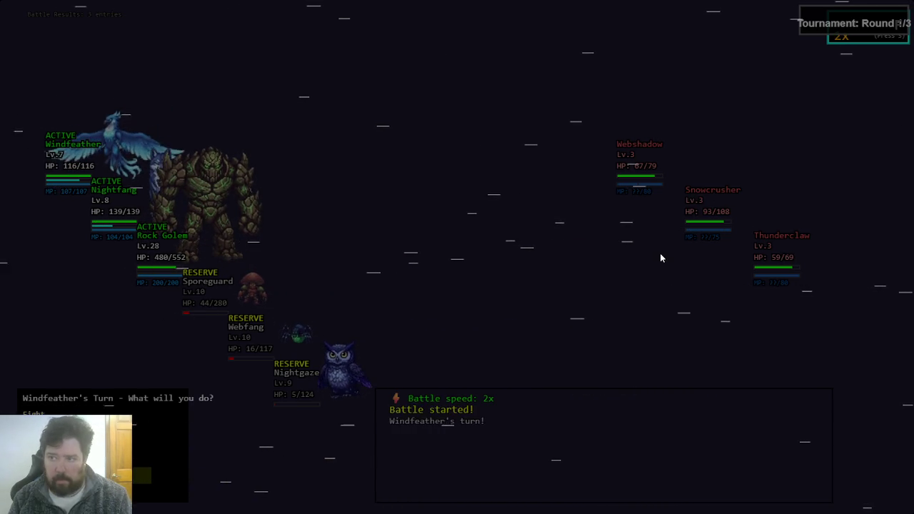
key(a)
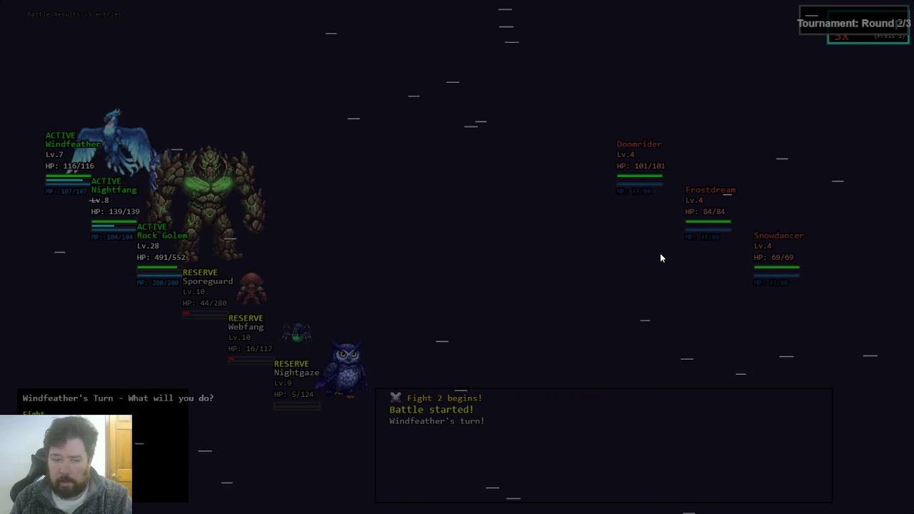
key(a)
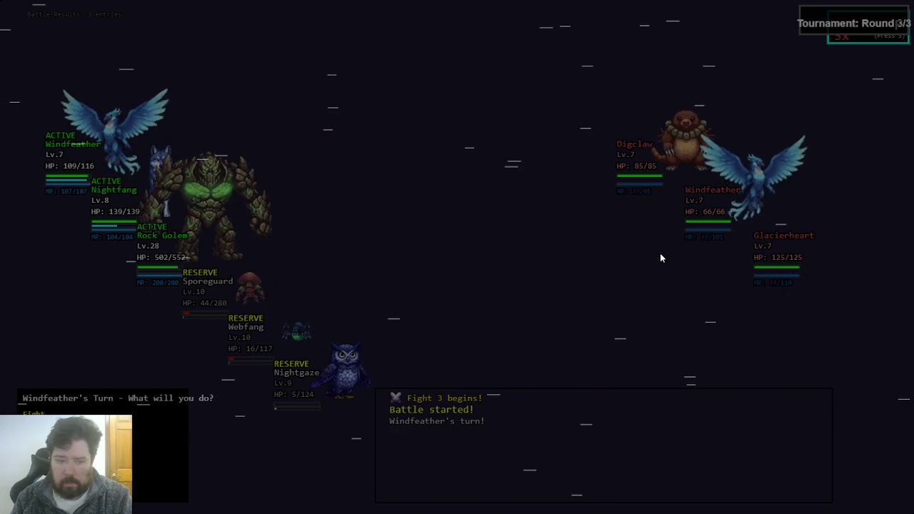
key(a)
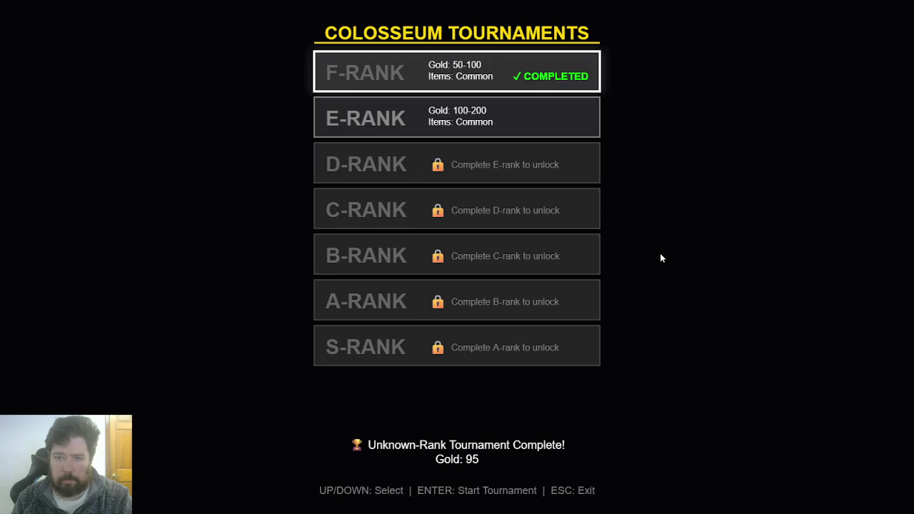
- Start the E-rank tournament and win every fight on auto-battle, earning 150 gold
key(Down)
key(Return)
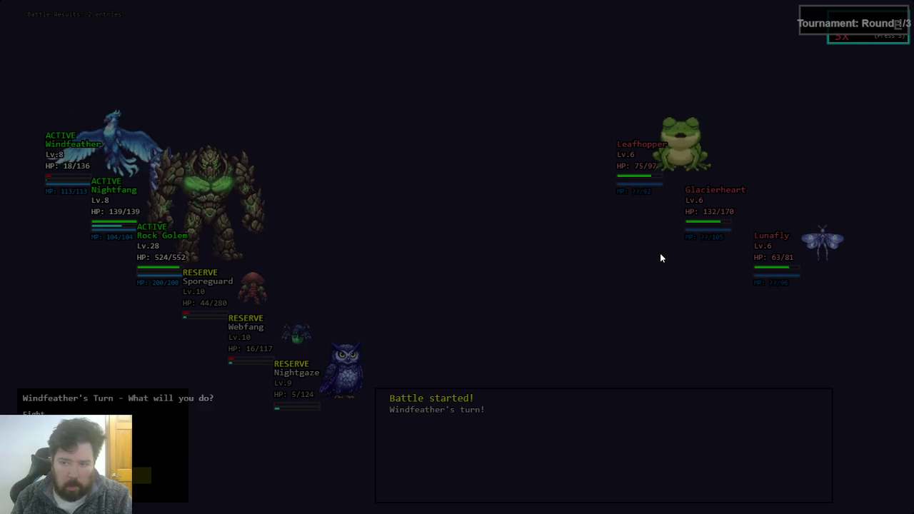
key(a)
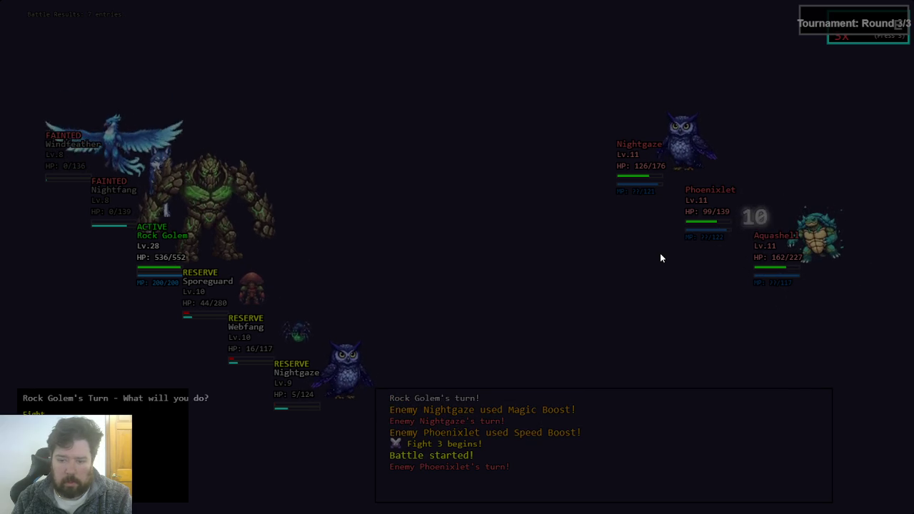
key(a)
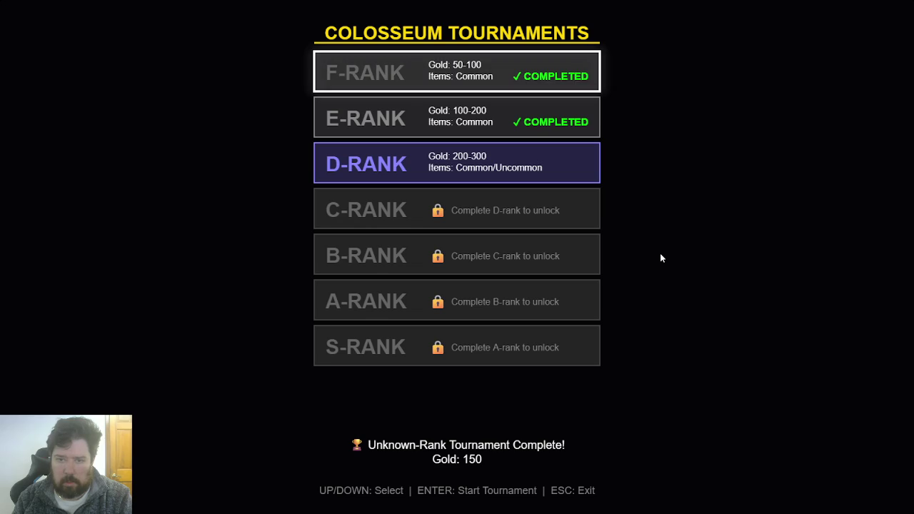
- Start D-rank, auto-battle through to round 2, then exit fullscreen
key(Down)
key(Down)
key(Return)
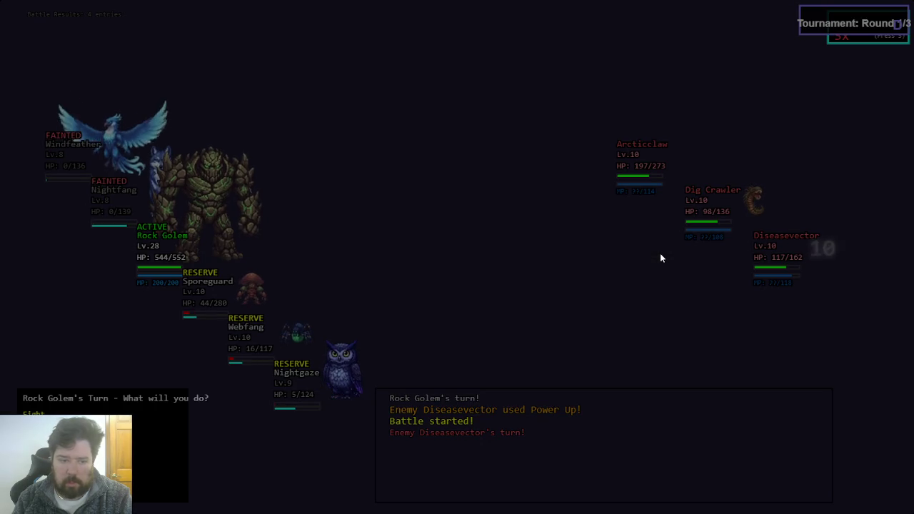
key(a)
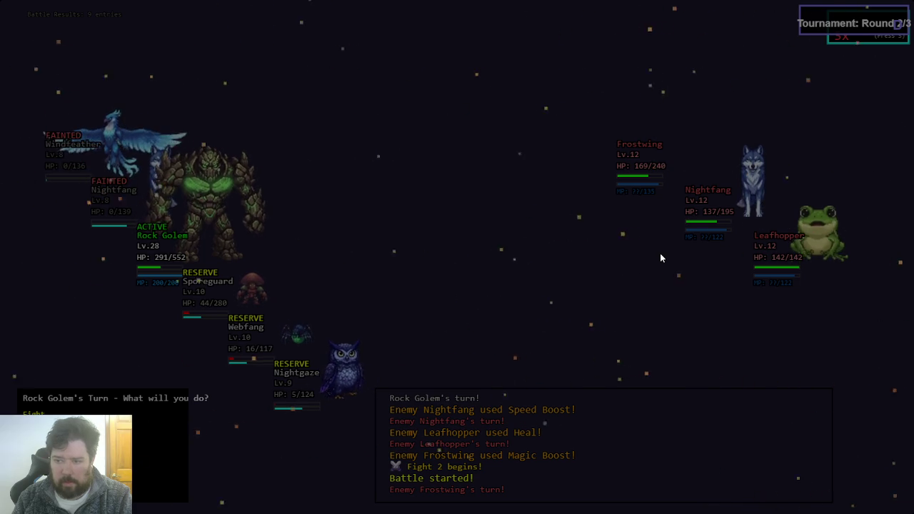
key(a)
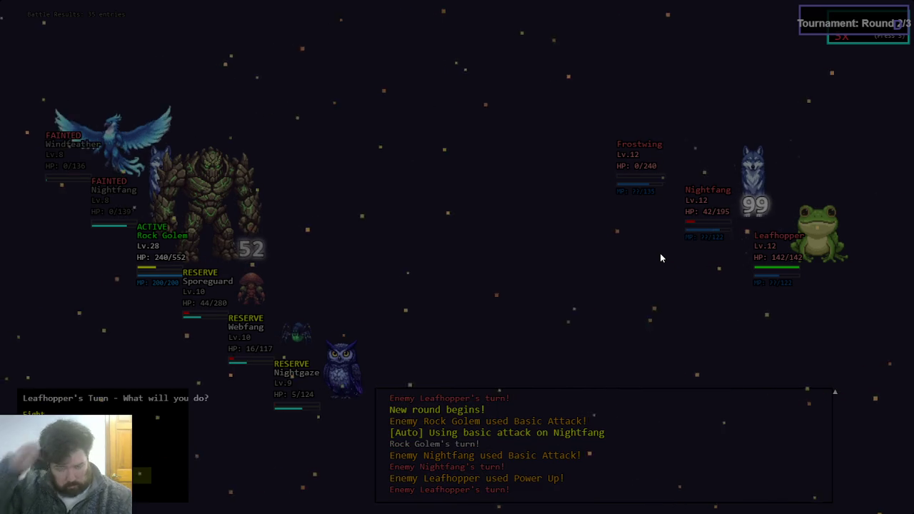
key(Escape)
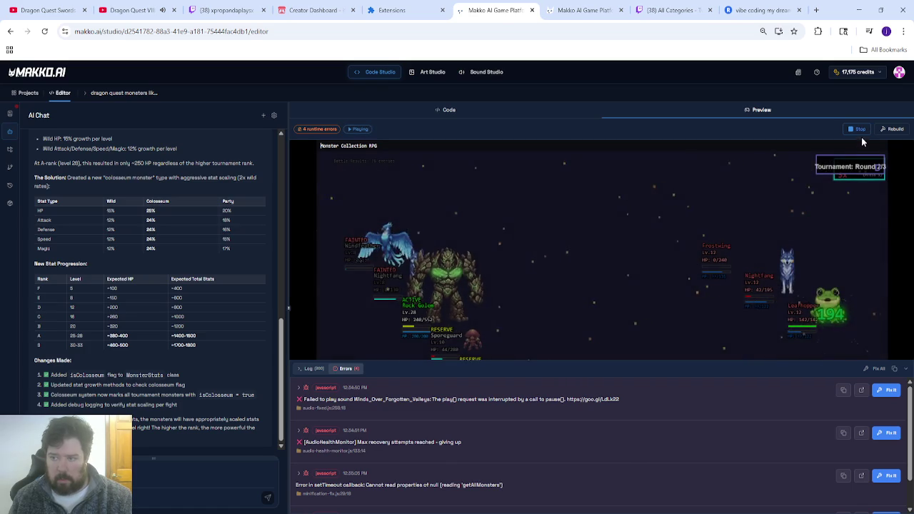
- Stop the game and ask the AI to start Colosseum enemies at 100% HP
click(857, 129)
click(137, 470)
text(teh co)
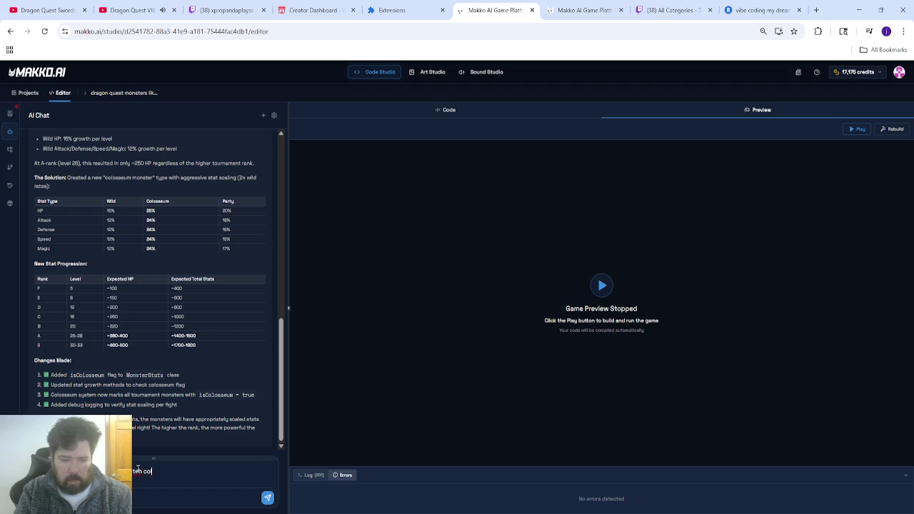
key(BackSpace)
key(BackSpace)
key(BackSpace)
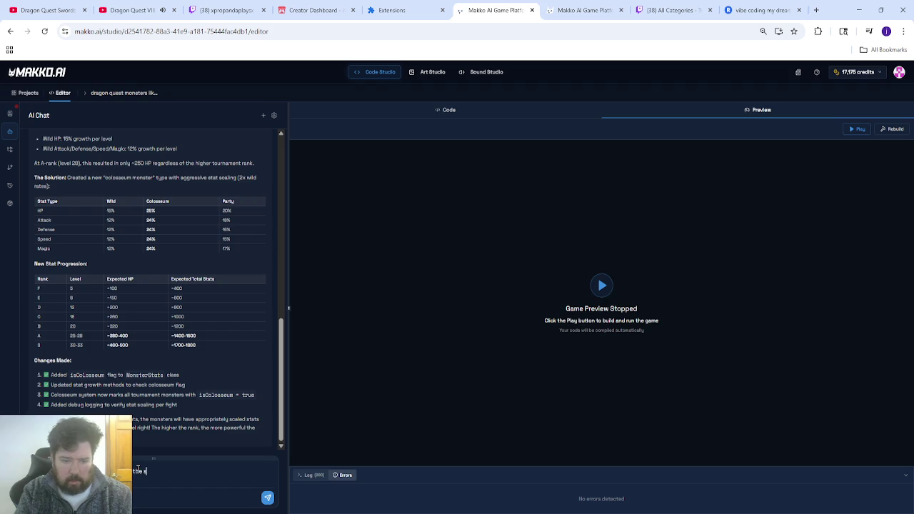
text(osseum start their battles with about 70%)
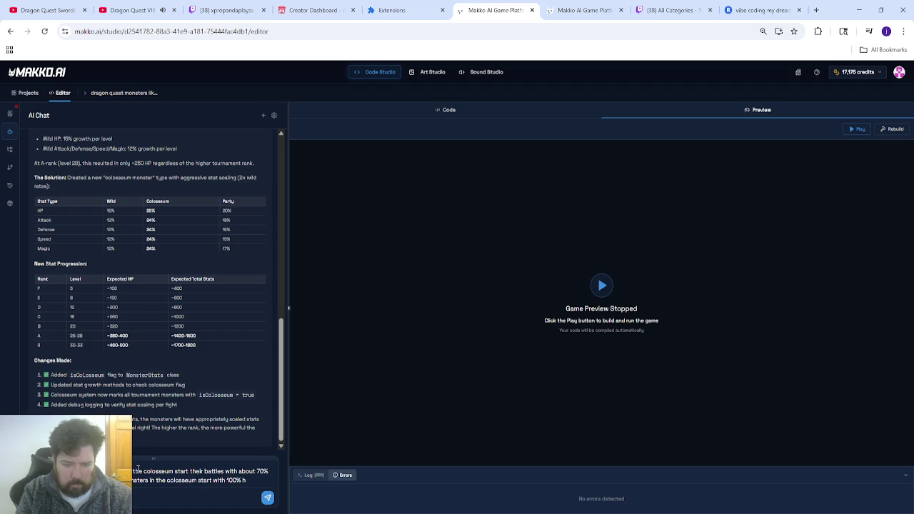
key(Return)
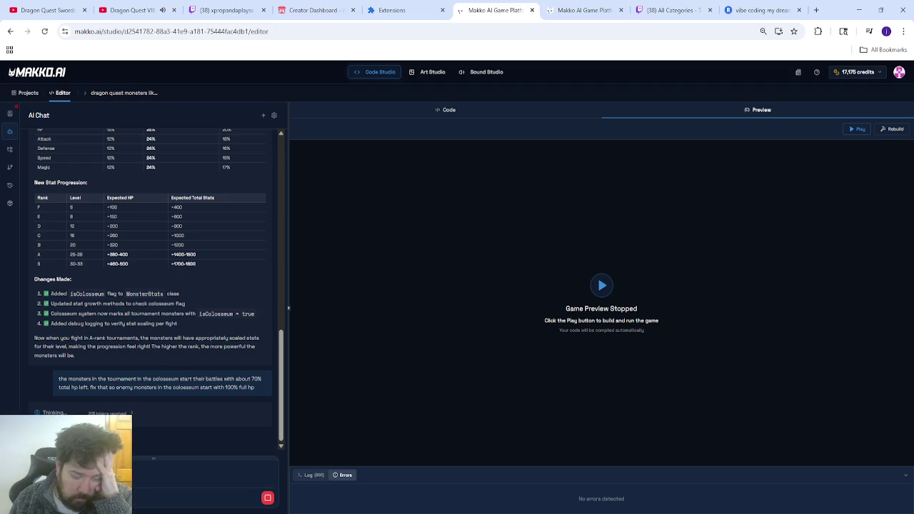
- Collapse the AI's reasoning while it fixes colosseum-system.js, then expand its file edits
click(107, 333)
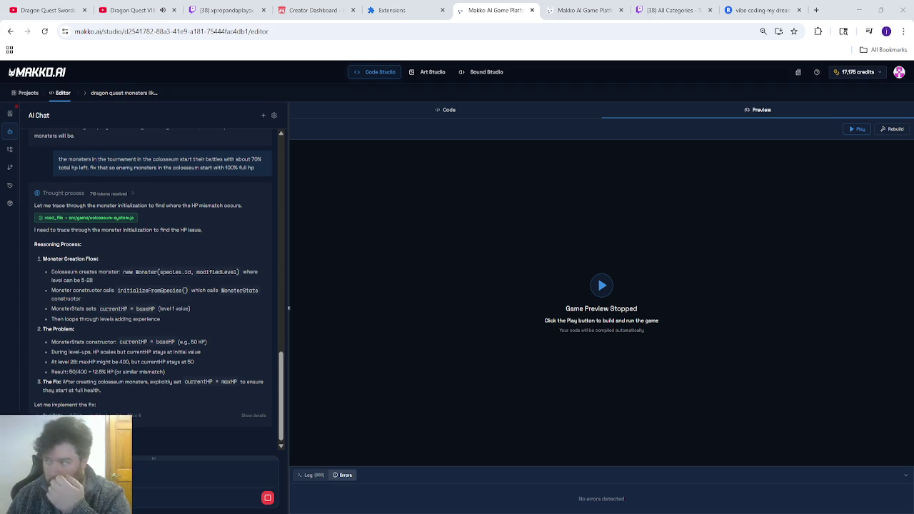
click(254, 416)
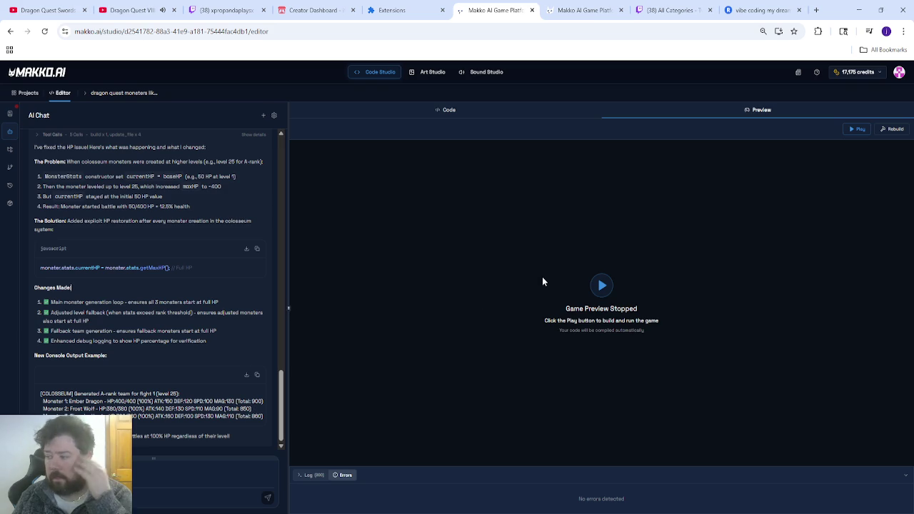
- Rebuild and launch the game with the full-HP fix applied
click(891, 130)
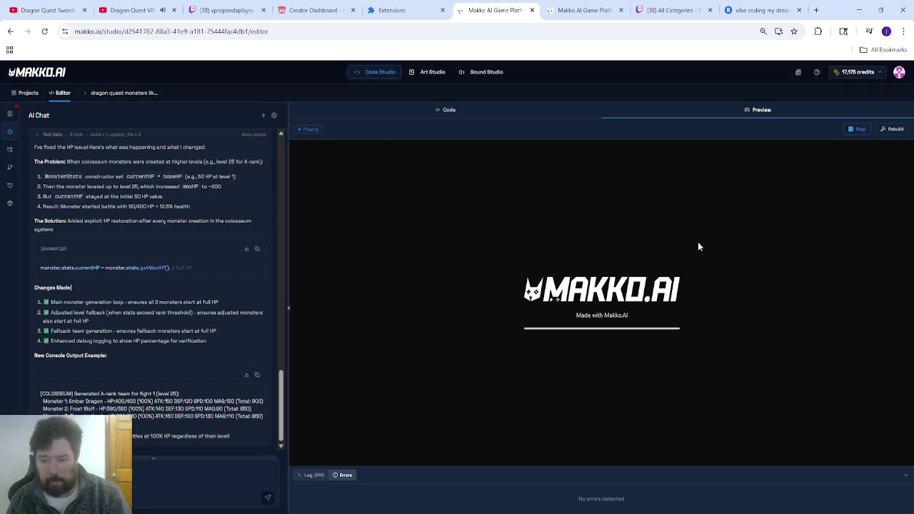
- Load Save Slot 2, go fullscreen, and open the Party screen from the in-game menu
key(Down)
key(Return)
key(Return)
key(f)
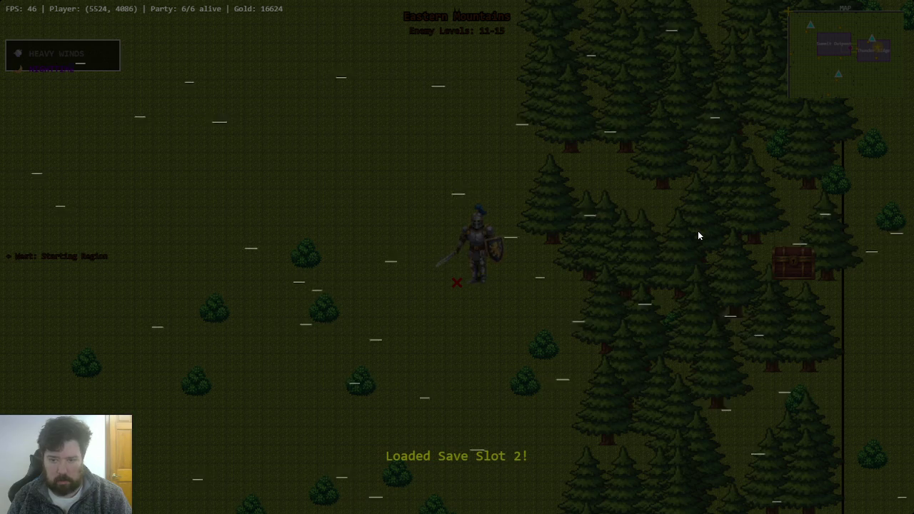
key(Escape)
key(Down)
key(Up)
key(Return)
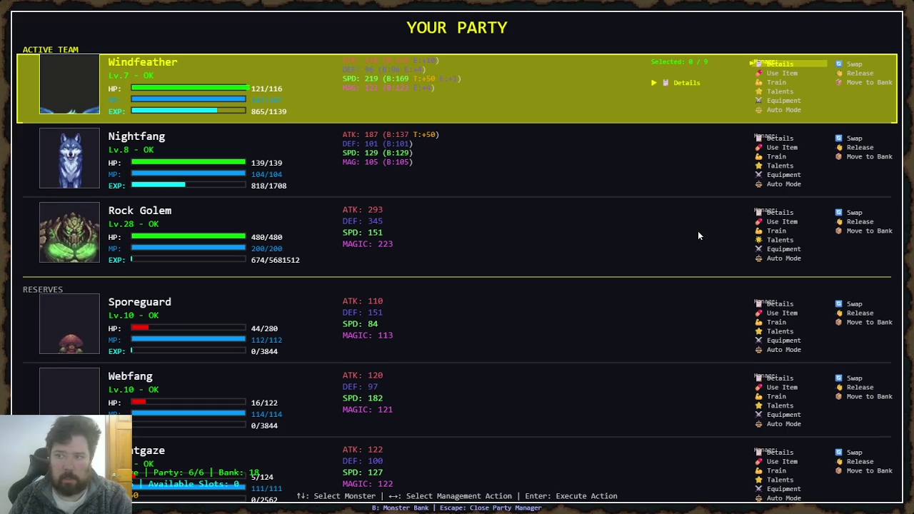
- Set Windfeather, Nightfang and Rock Golem's auto mode to Aggressive
key(Right)
key(Right)
key(Right)
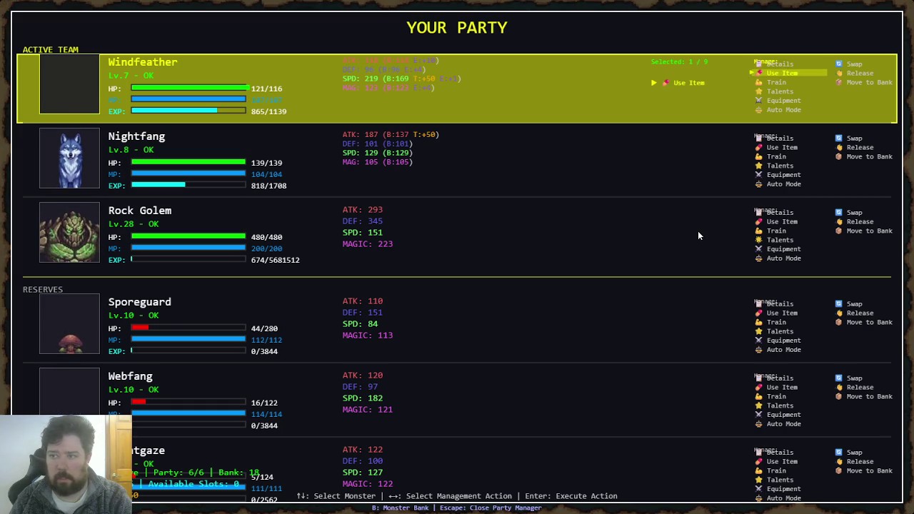
key(Right)
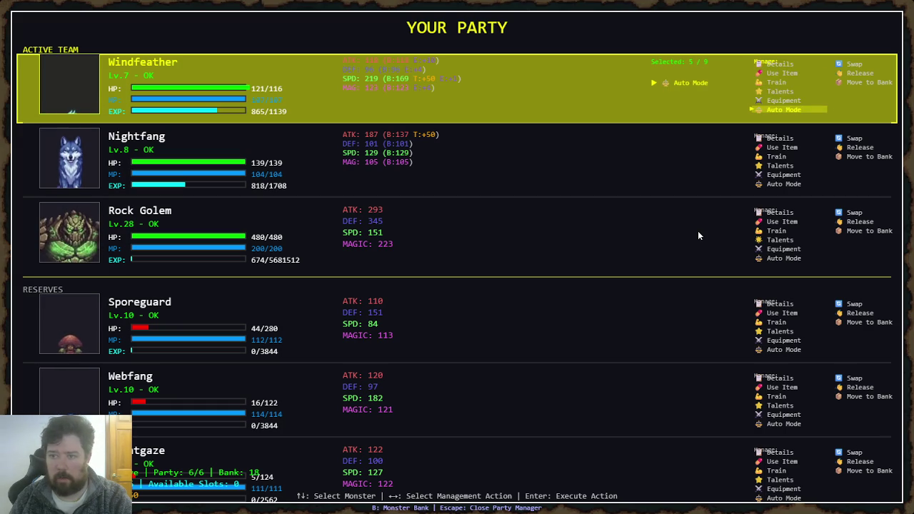
key(Down)
key(Down)
key(Up)
key(Up)
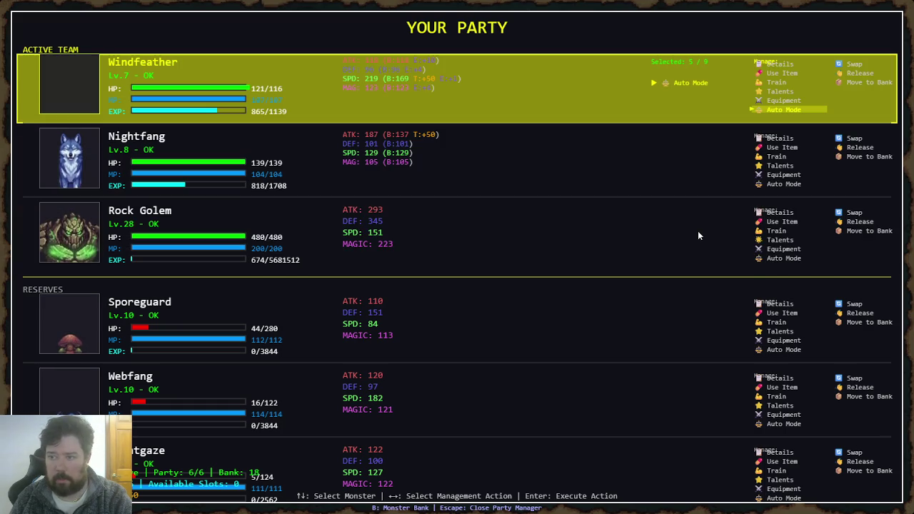
key(Return)
key(Down)
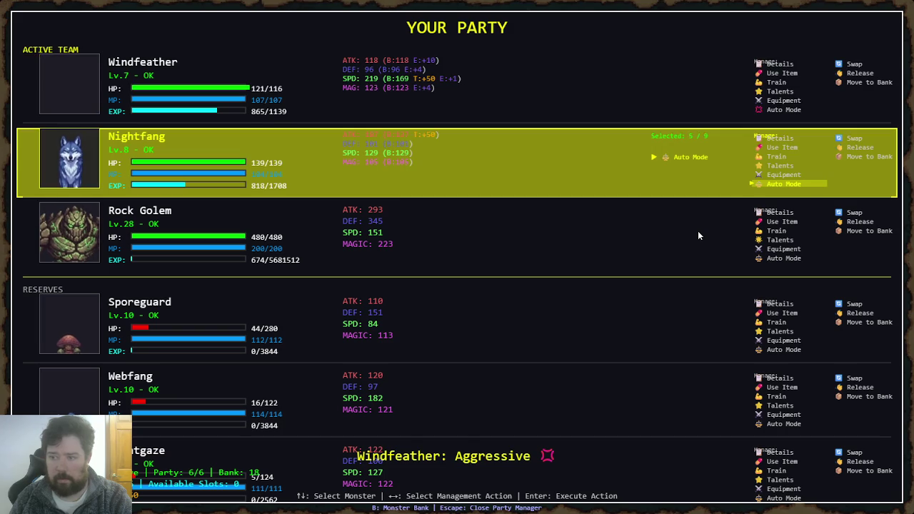
key(Return)
key(Down)
key(Return)
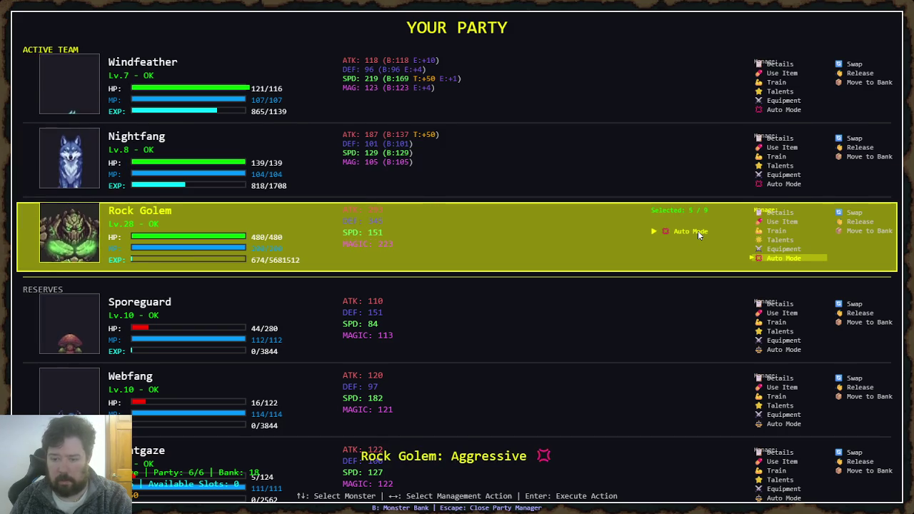
key(Up)
key(Up)
key(Escape)
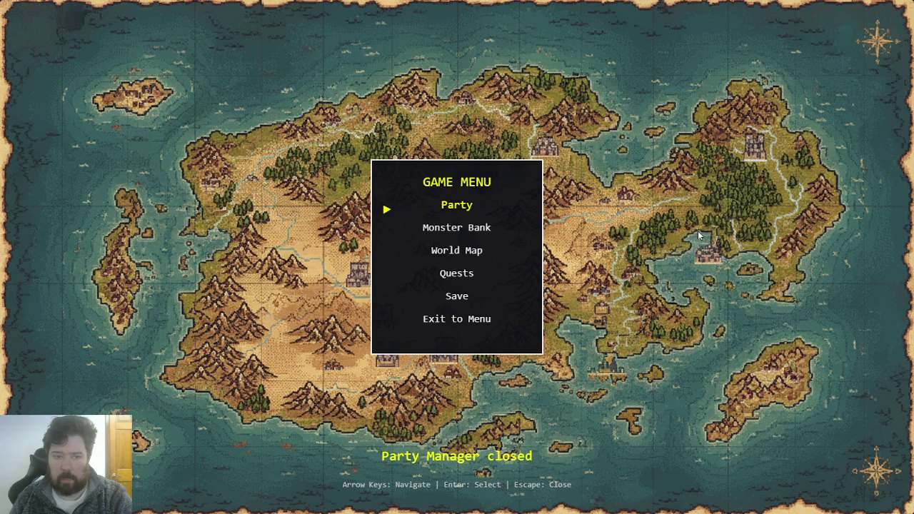
- Save the game over Slot 2 and walk the knight south toward the Colosseum
key(Down)
key(Down)
key(Down)
key(Down)
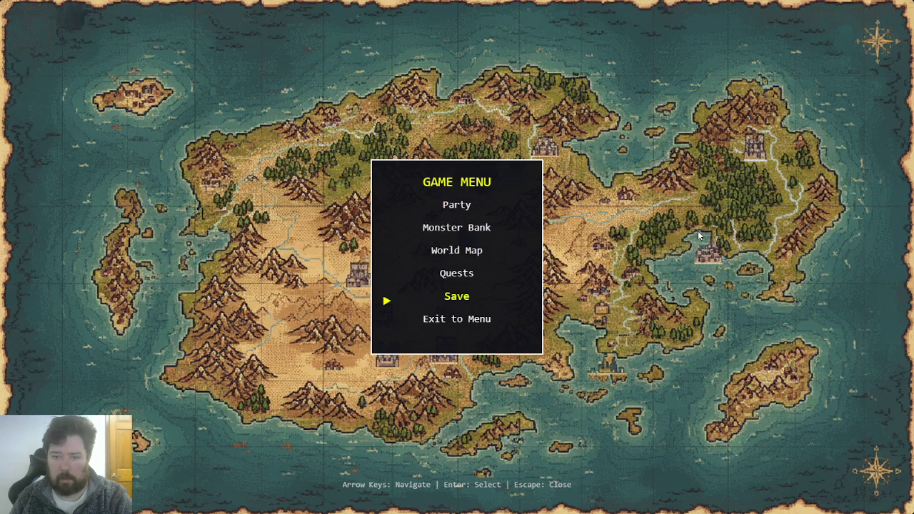
key(Return)
key(Down)
key(Return)
key(Right)
key(Return)
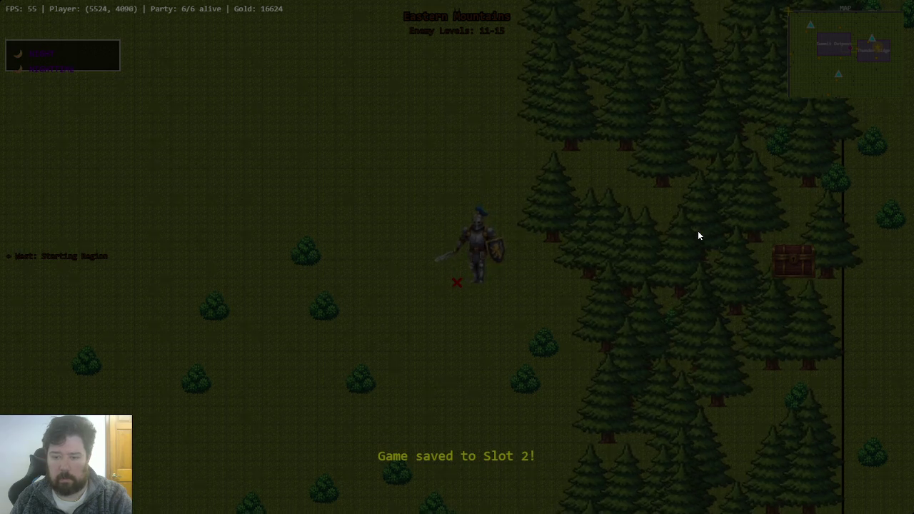
key(Down)
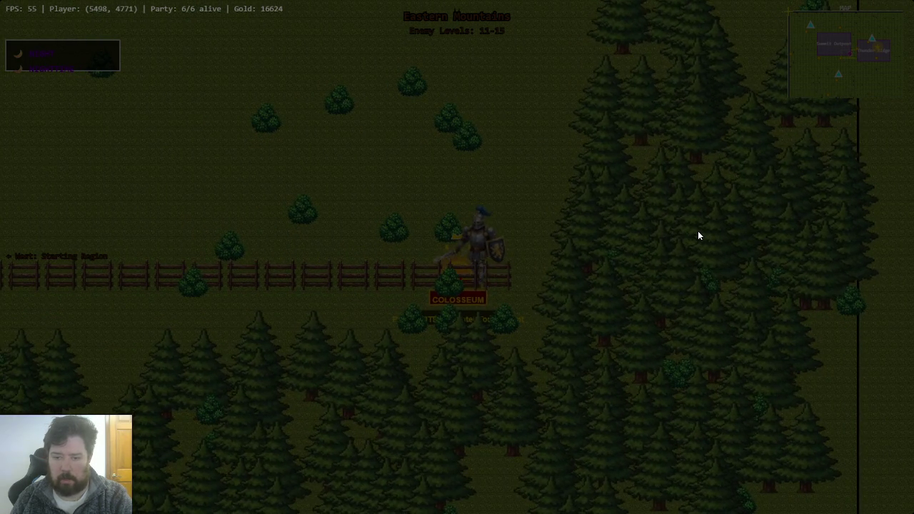
- Run two Colosseum tournament fights on auto-battle, then leave fullscreen and stop the preview
key(Return)
key(Return)
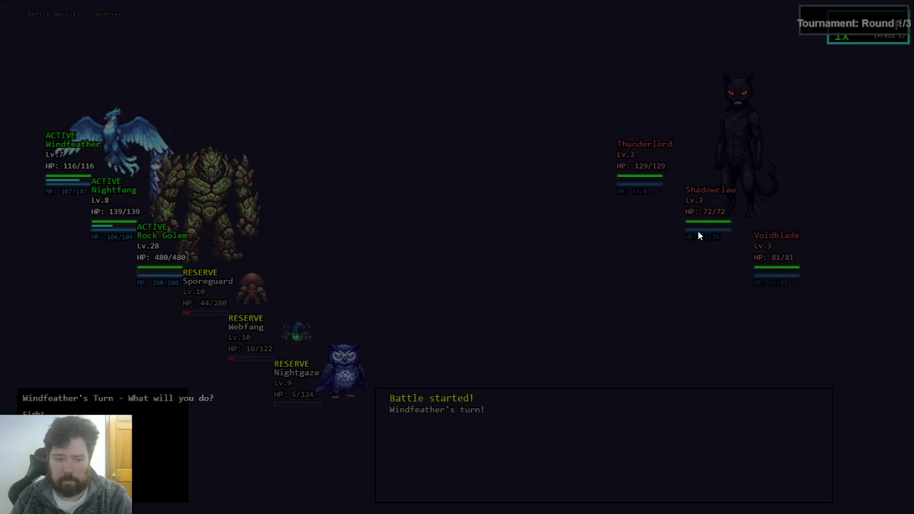
key(a)
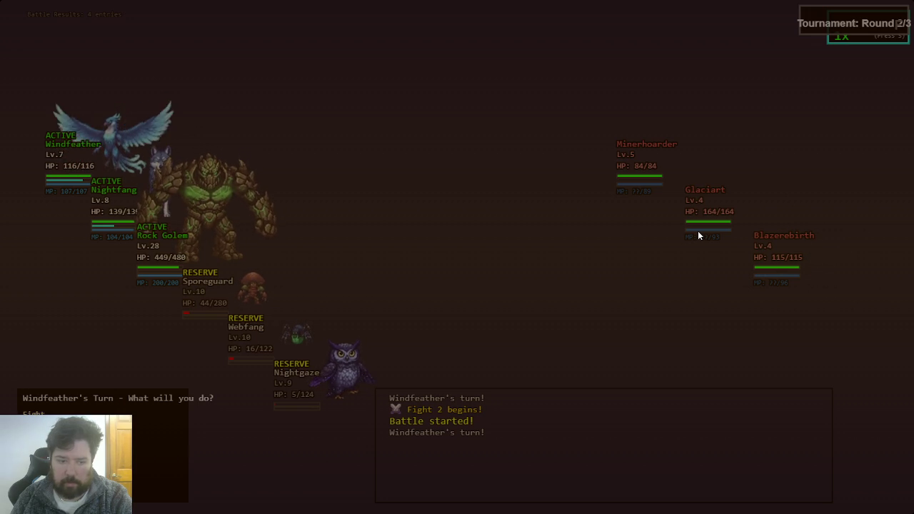
key(a)
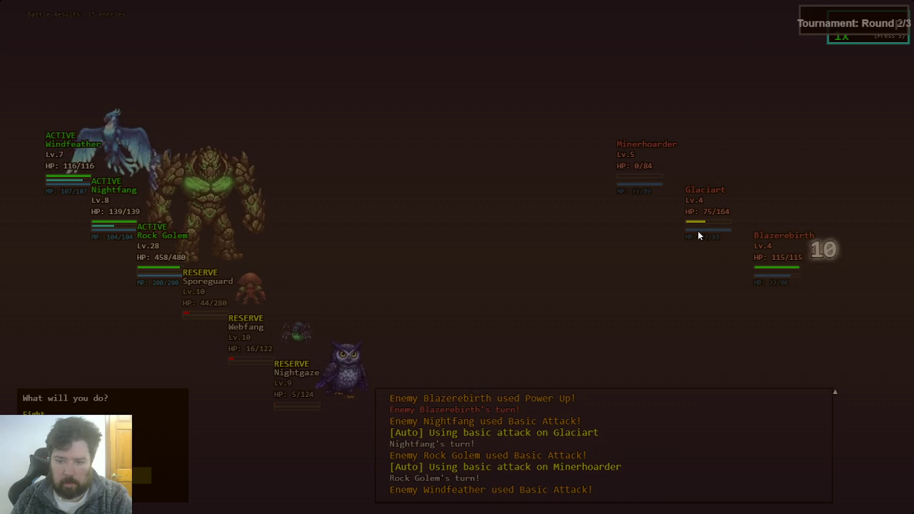
key(Escape)
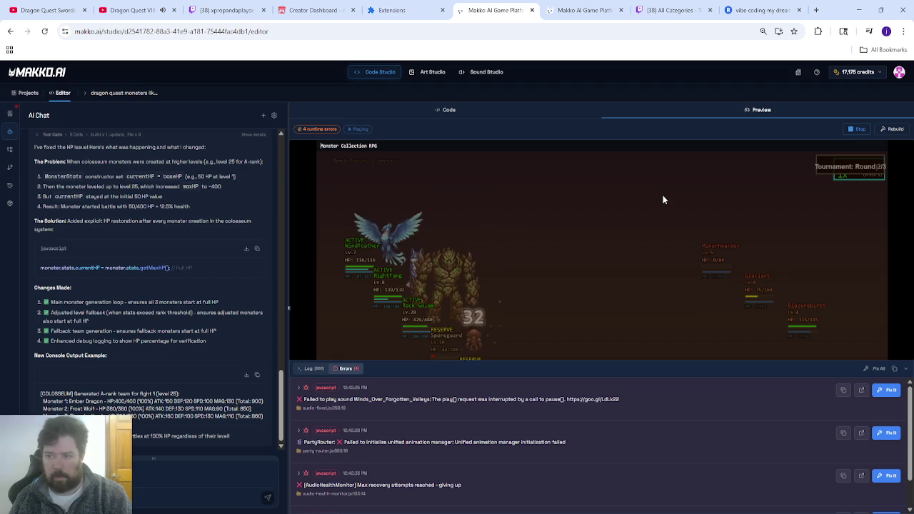
click(853, 130)
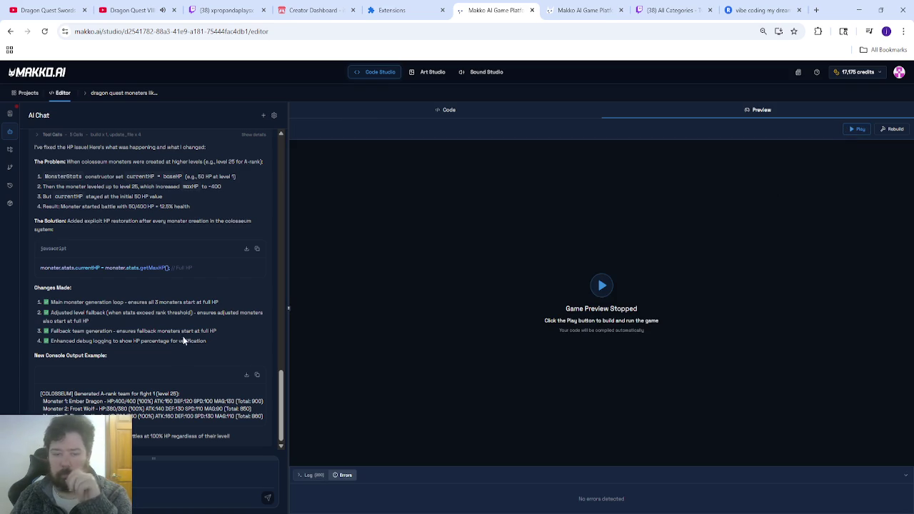
- Start a new chat and save a manual checkpoint named 'fixed some colosseum bugs'
click(262, 121)
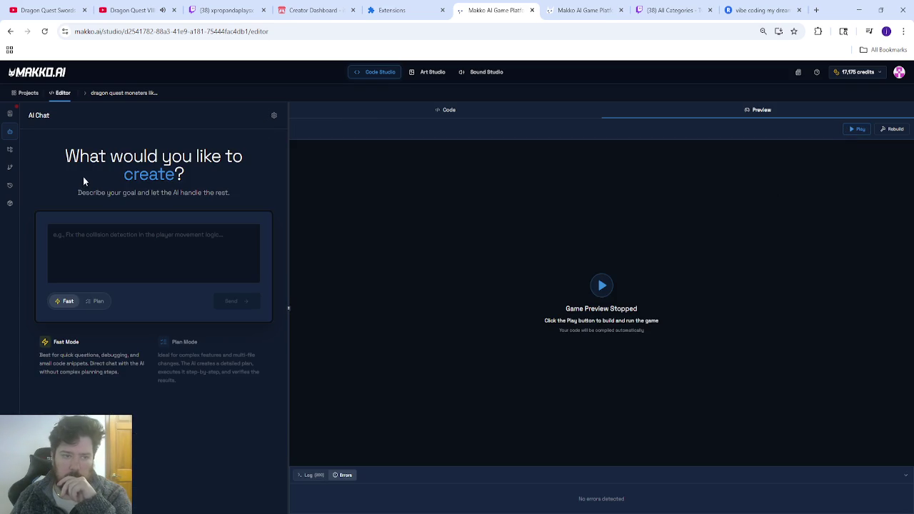
click(11, 186)
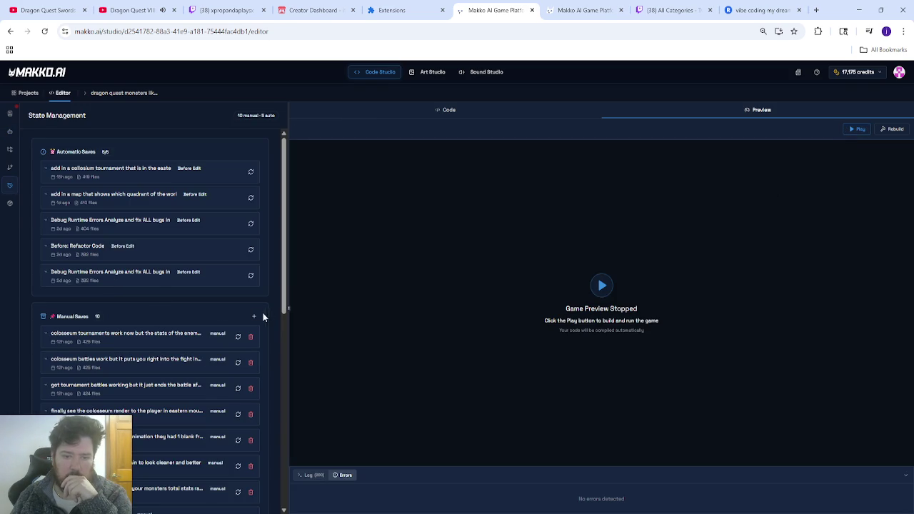
click(256, 317)
click(106, 169)
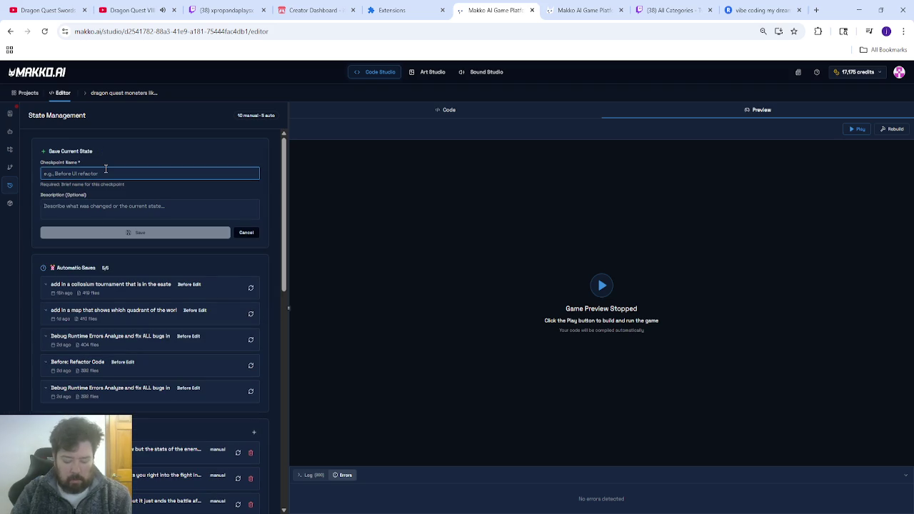
text(fixed some colosseum bugs)
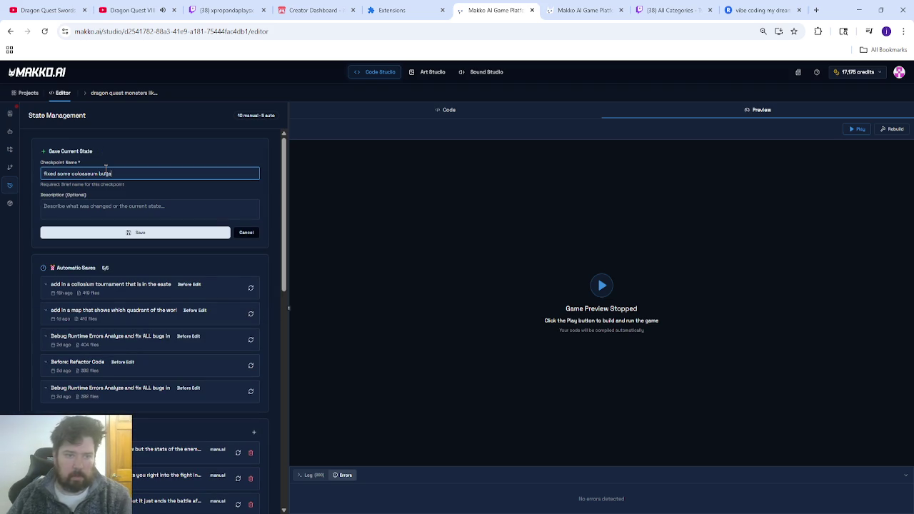
click(122, 234)
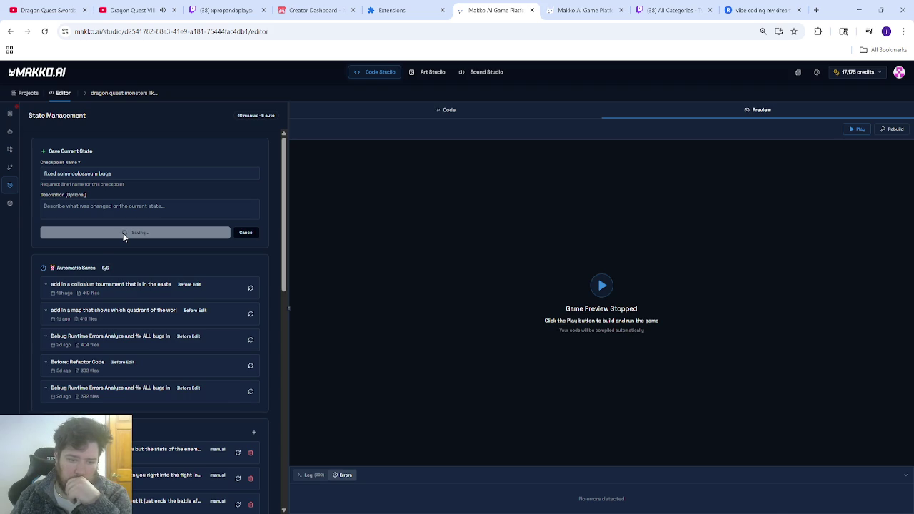
click(147, 362)
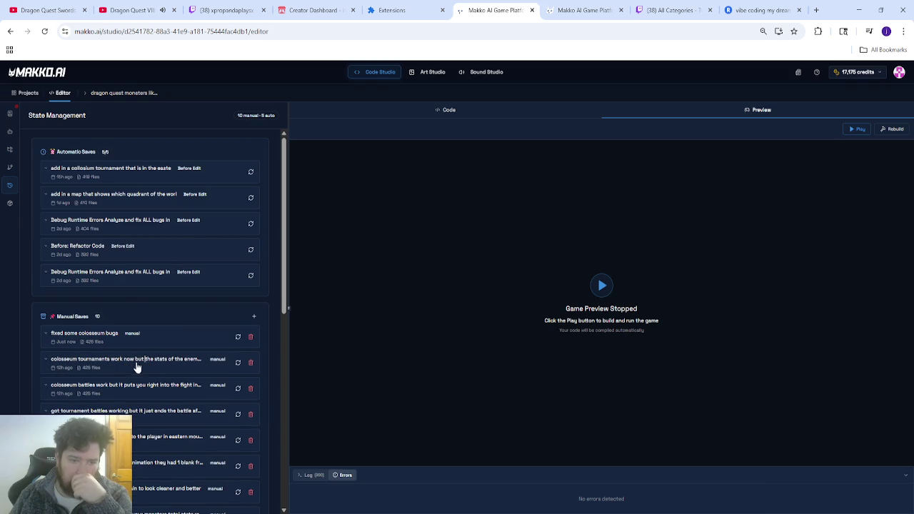
- In AI Chat, begin a request saying enemy auto-battle AI needs to be smarter
click(14, 135)
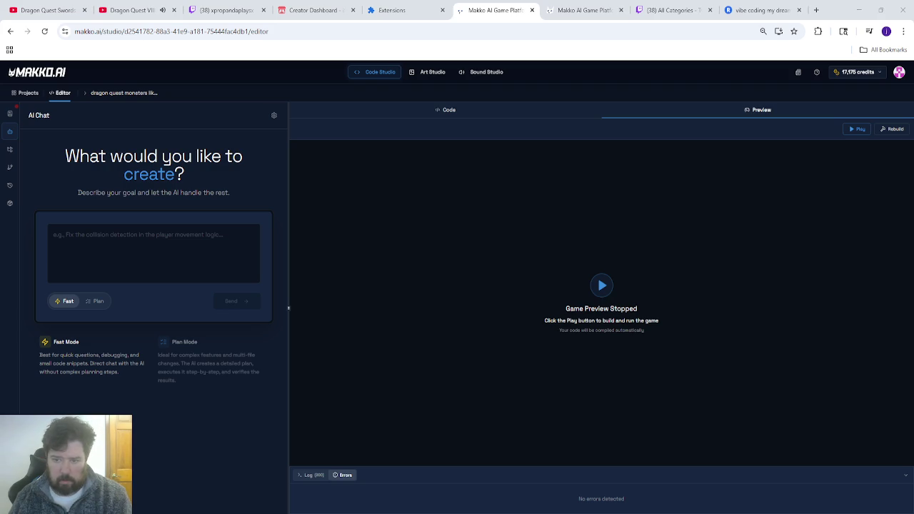
click(163, 243)
text(auto battle ai for the enemys needs to be smarter. sometimes enemys will use a heal move when they are at full hp. they still often use basic attacks instead of using mana attacks even with full mana.)
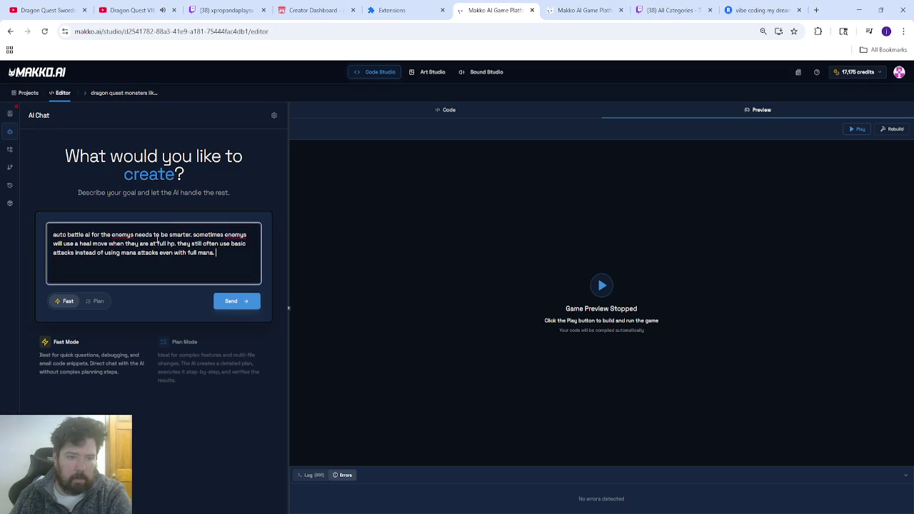
- Drop 'for the enemys', add that aggressive-mode teams still basic-attack at full mana, and correct 'prioritizing'
drag(134, 234, 114, 233)
key(BackSpace)
key(BackSpace)
key(BackSpace)
key(BackSpace)
key(BackSpace)
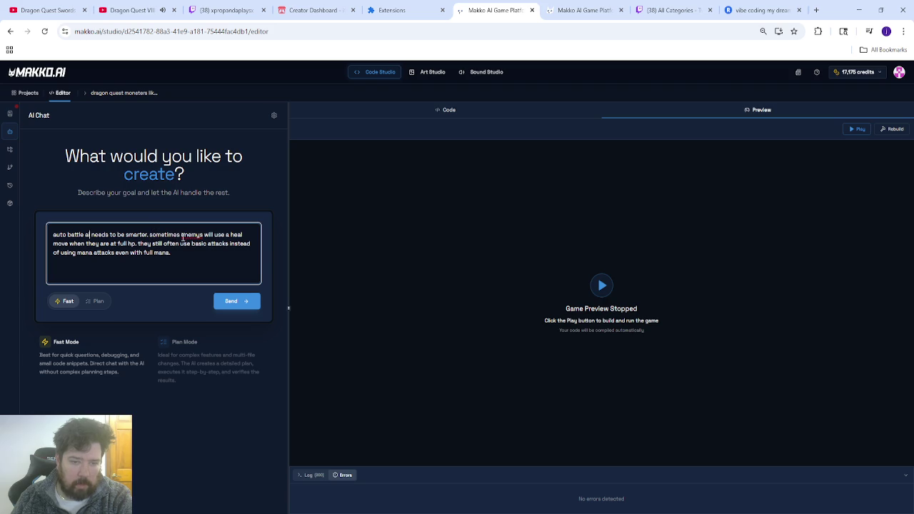
text(ith full mana. )
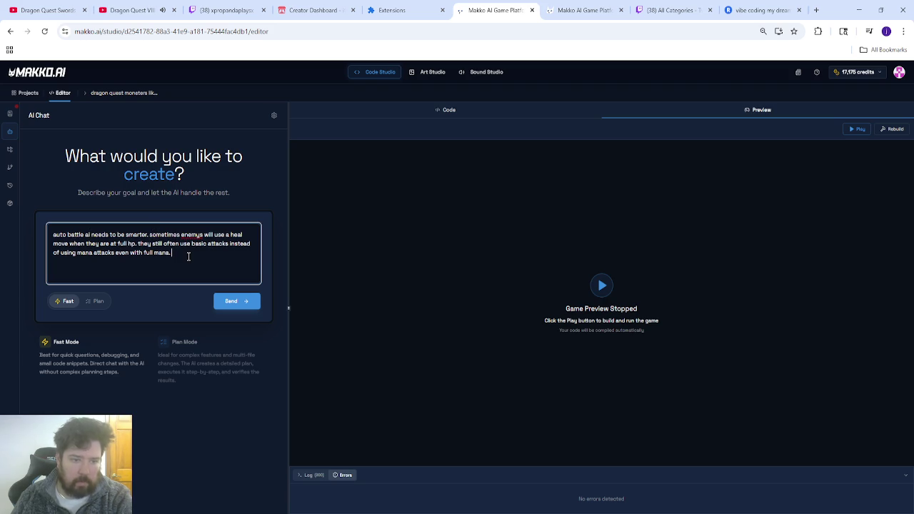
text(even when i put my own team to aggressive )
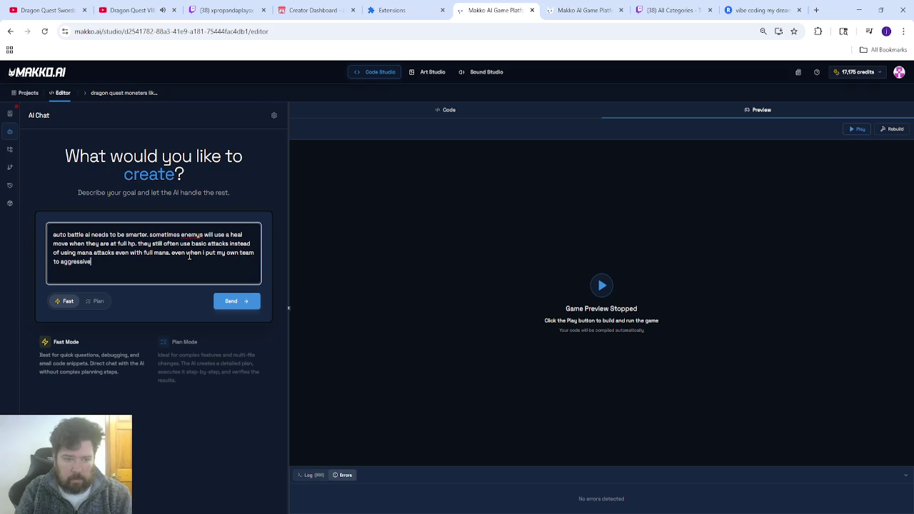
text(automode the)
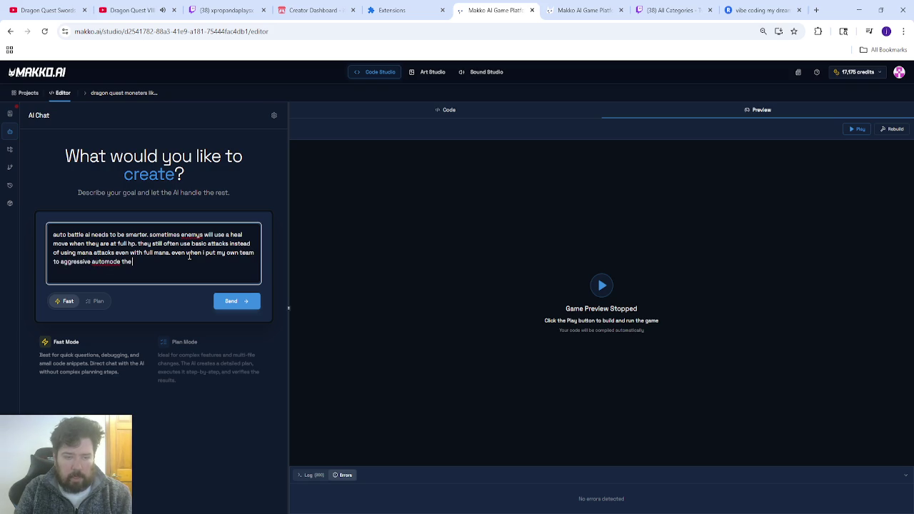
key(BackSpace)
key(BackSpace)
key(BackSpace)
text(my team )
text(attling on autobattle wi)
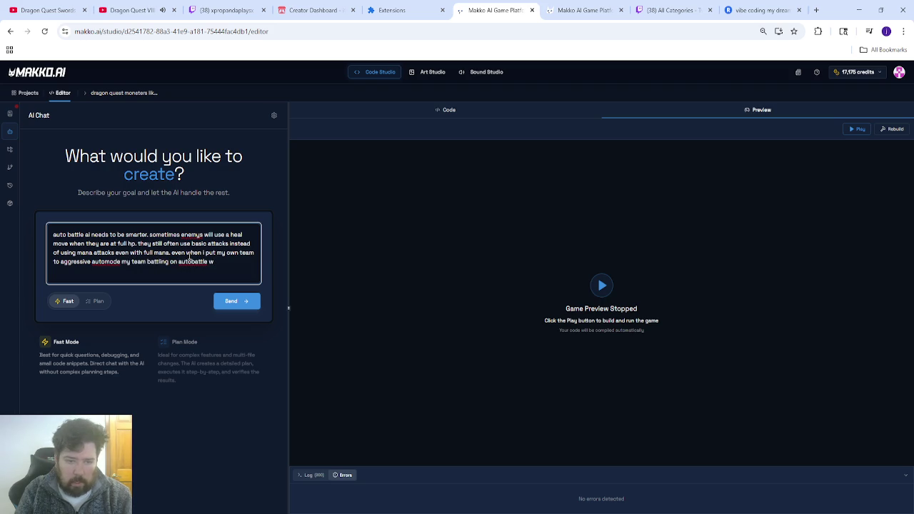
text(will sti)
text(ll use basic attacks e)
text(ven at full mana.)
text( they should be p)
text(rioratizi)
text(ng damage)
text( at)
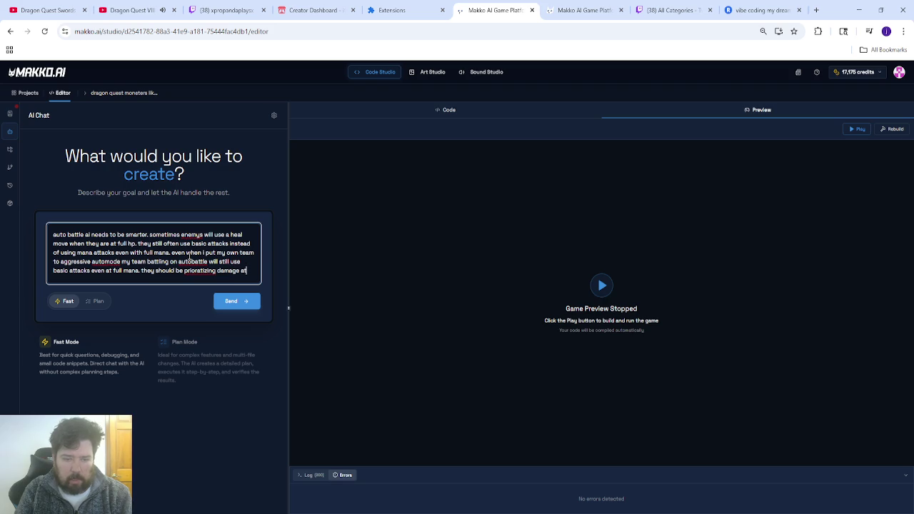
text( aggres)
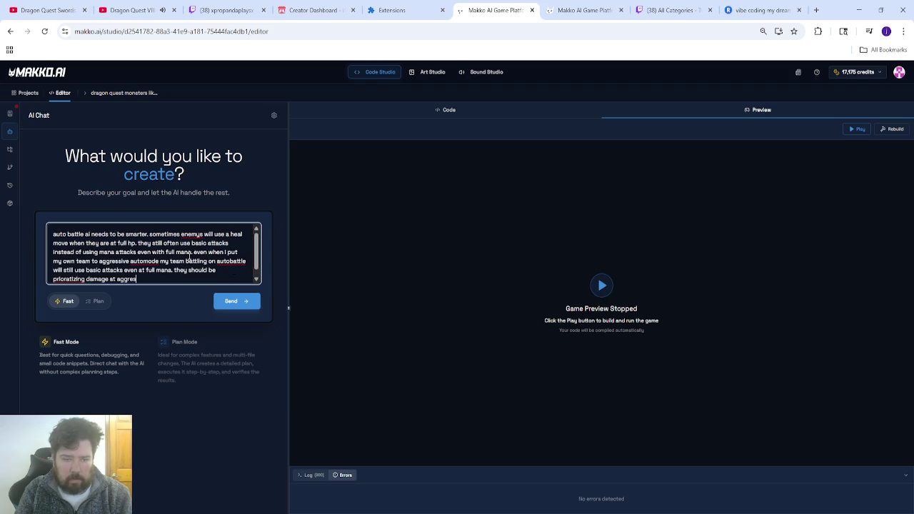
text(sive automode.)
double_click(72, 280)
text(prioritizing)
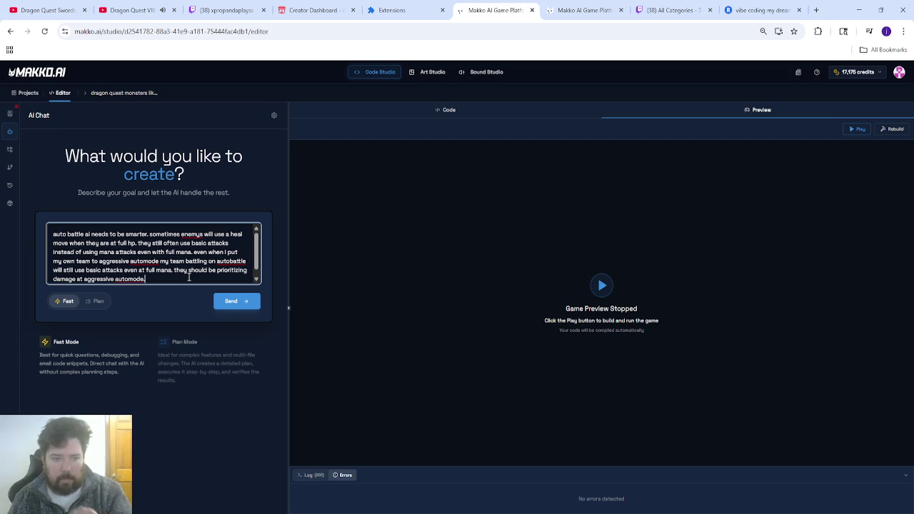
click(10, 185)
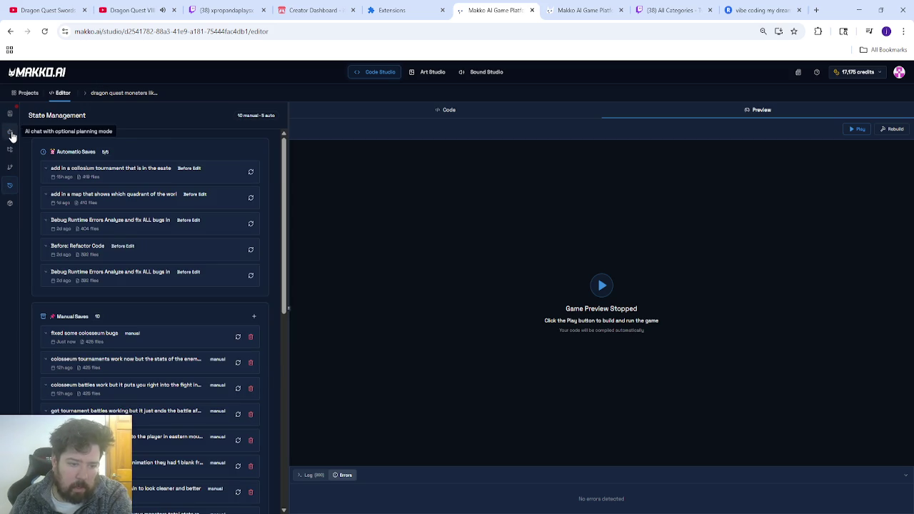
click(10, 133)
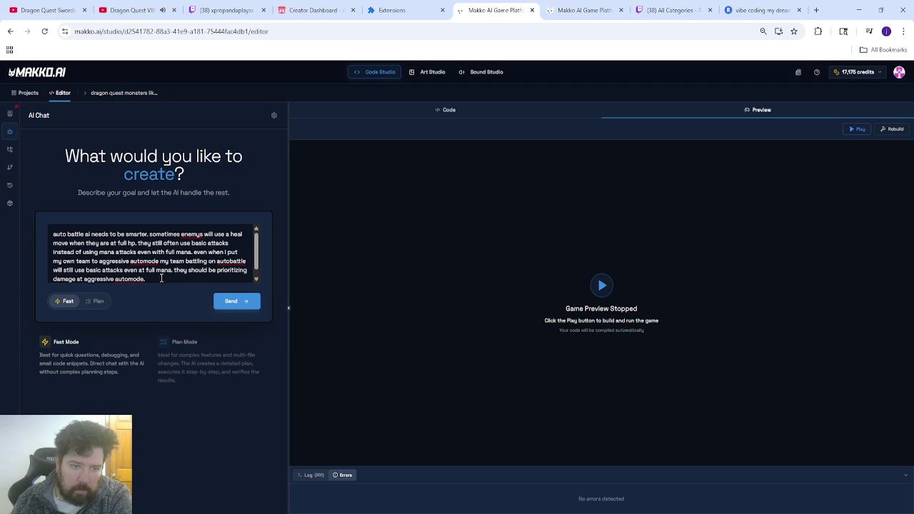
- Send the auto-battle prompt, post 'test' in the Twitch stream chat, then return to Makko
click(230, 301)
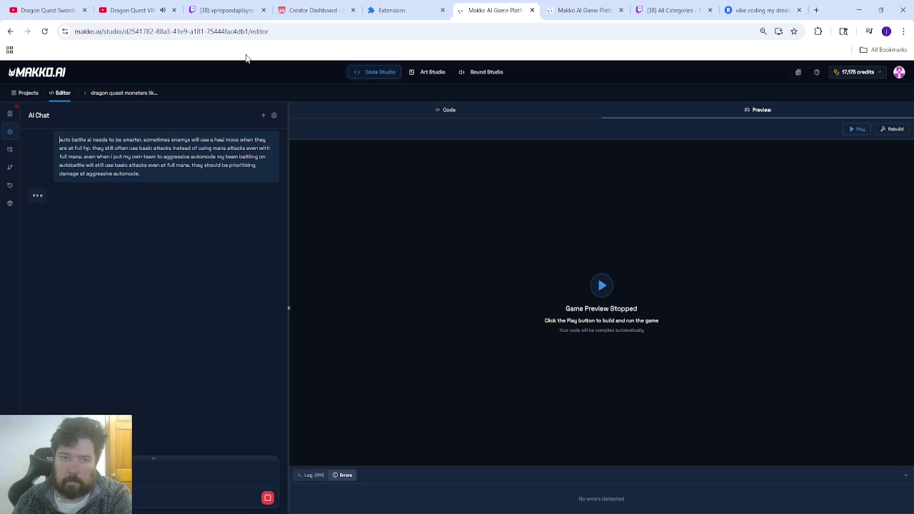
click(225, 10)
click(807, 479)
text(test)
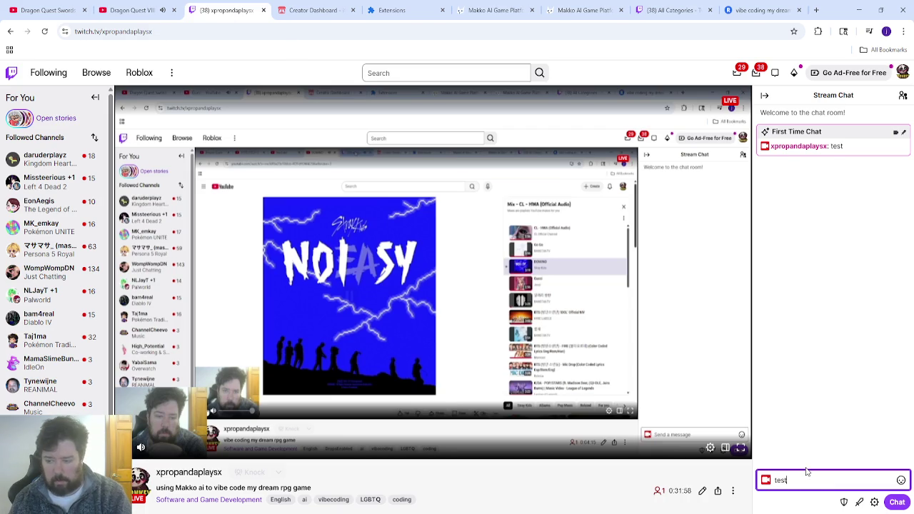
key(Return)
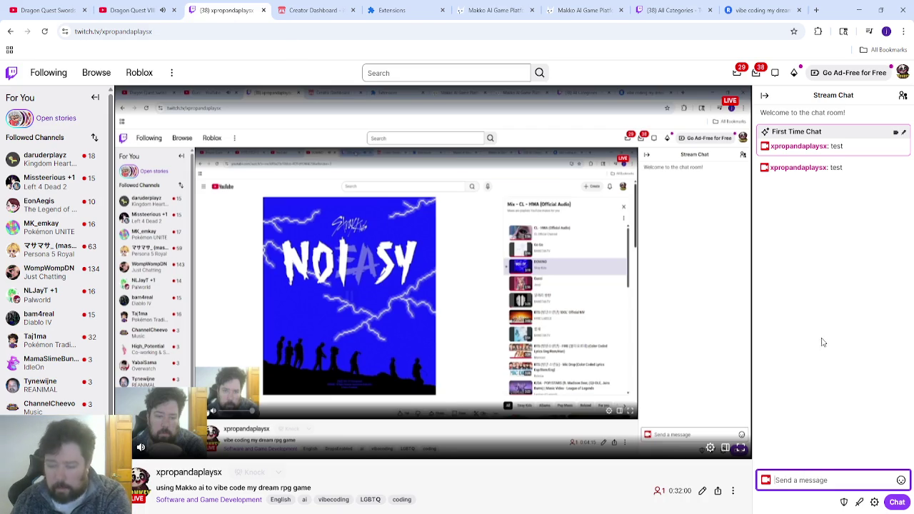
click(494, 10)
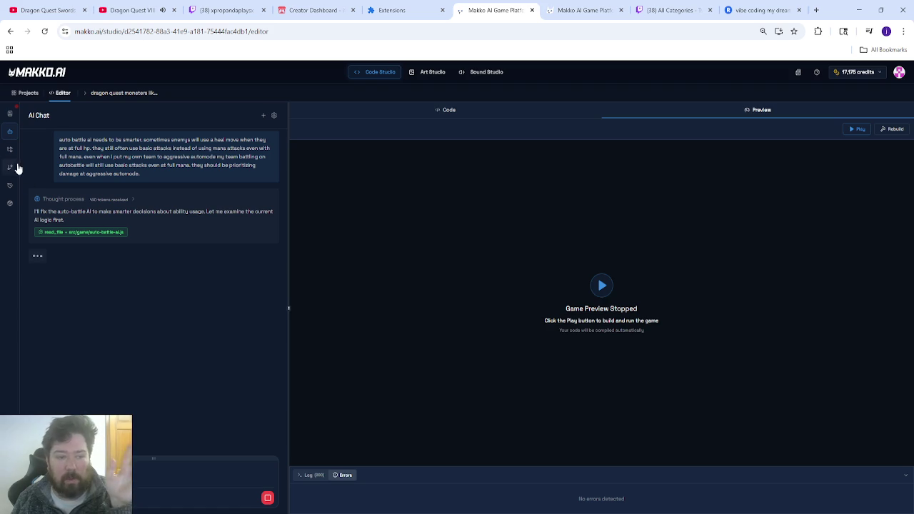
- Let the AI read src/game/auto-battle-ai.js, then switch to the Code view
click(414, 112)
- Browse the Preview, Source Control and Files panels, then expand the AI's thought process
click(702, 116)
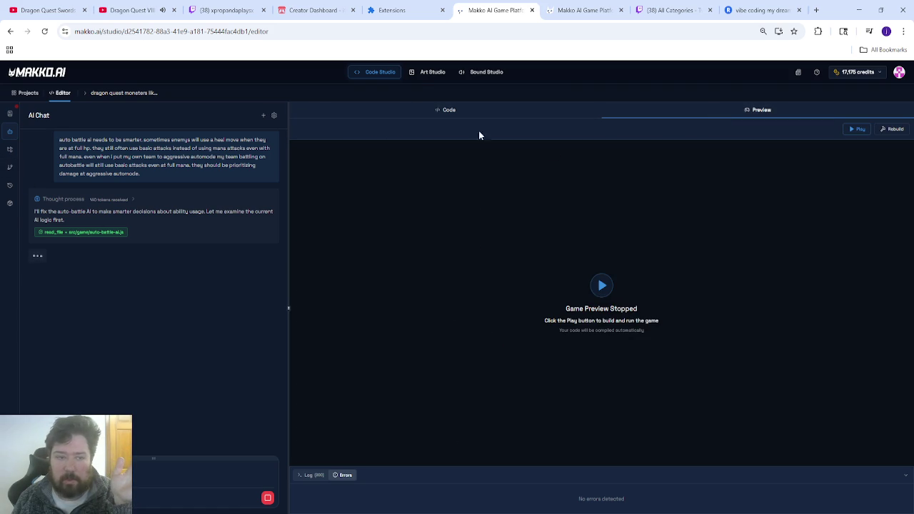
click(10, 168)
click(10, 152)
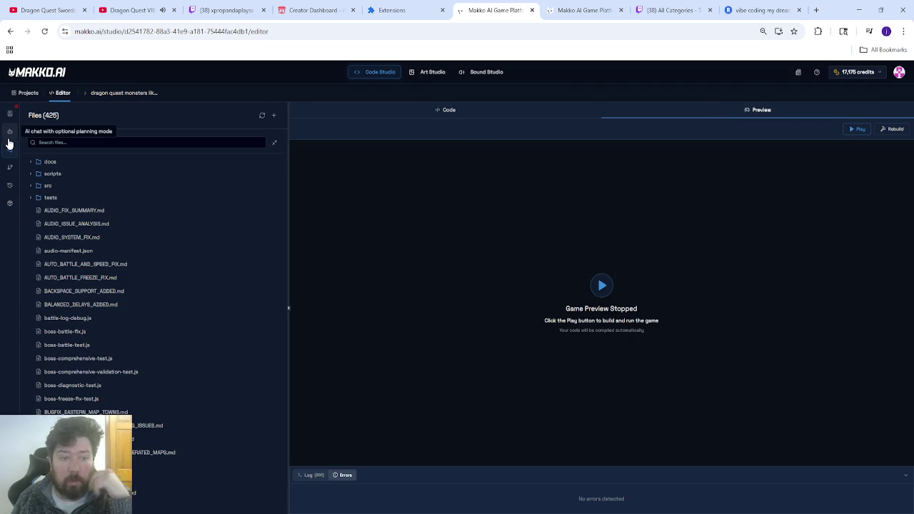
click(9, 139)
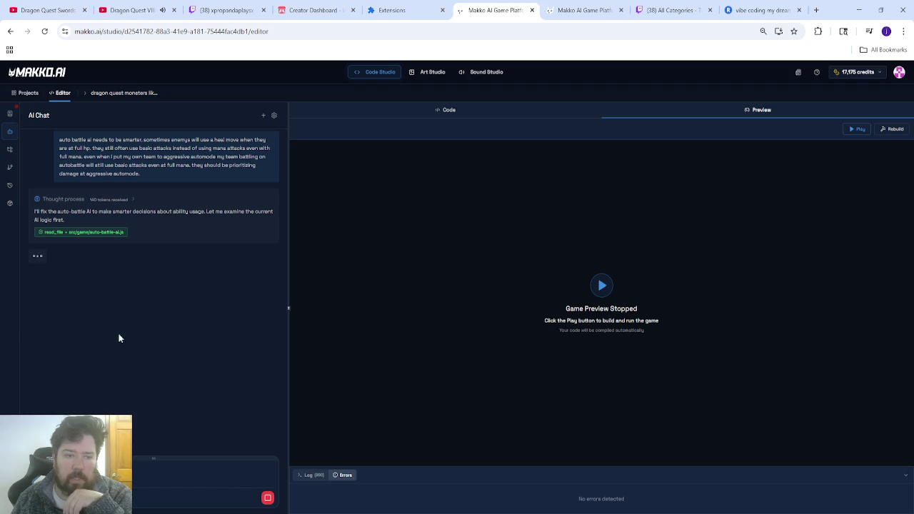
click(123, 203)
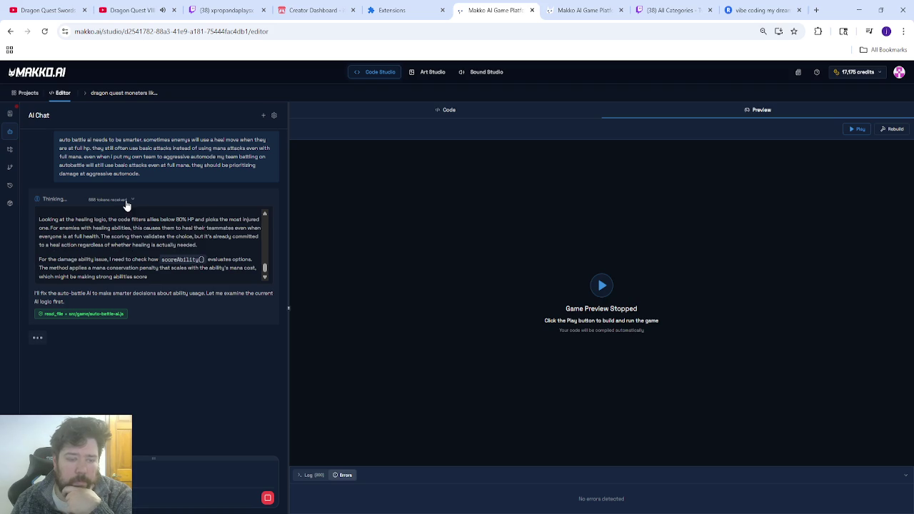
- Collapse the AI's reasoning, glance at the itch.io dashboard, then reopen the live reasoning
scroll(178, 242, up, 10)
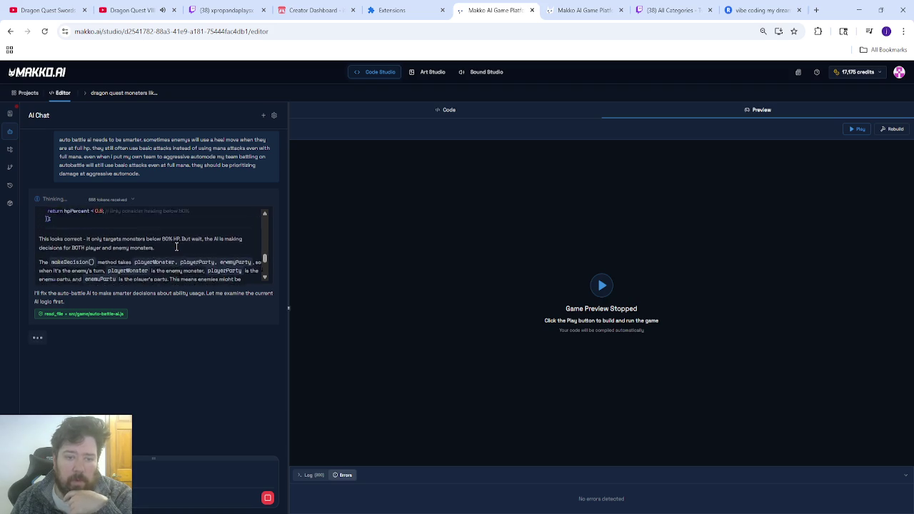
click(127, 200)
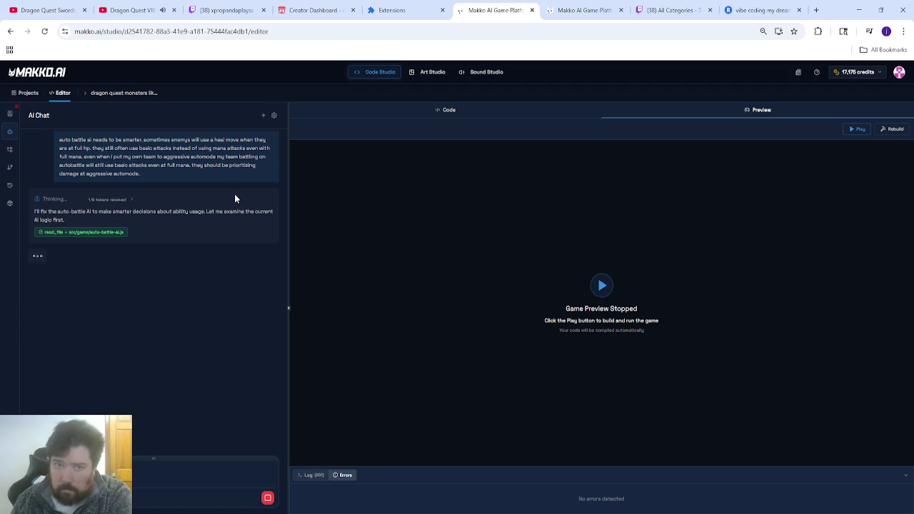
click(311, 21)
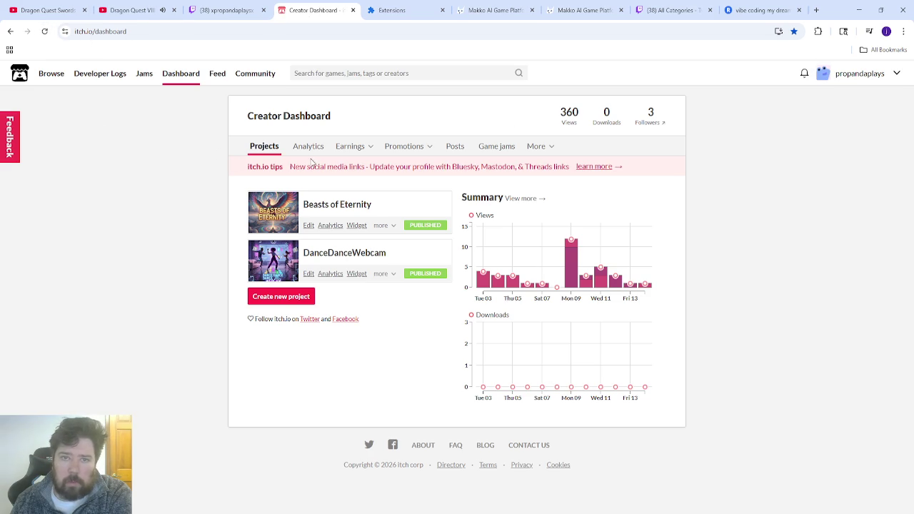
click(477, 16)
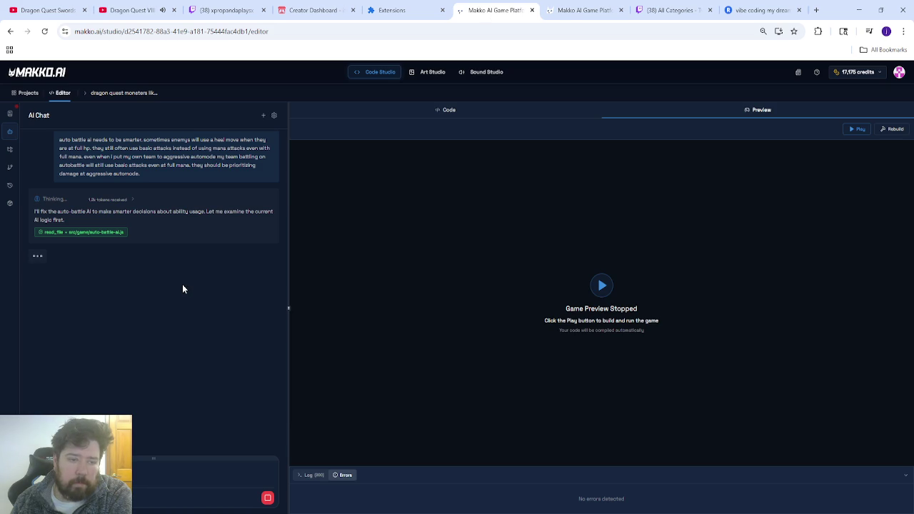
click(117, 201)
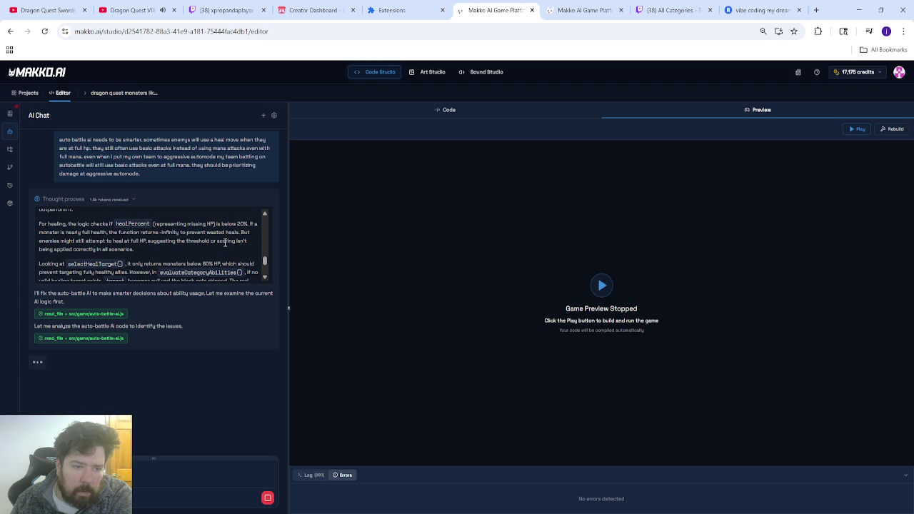
- Toggle the Thinking blocks while the AI lists three auto-battle issues, then open its file-update details
click(138, 201)
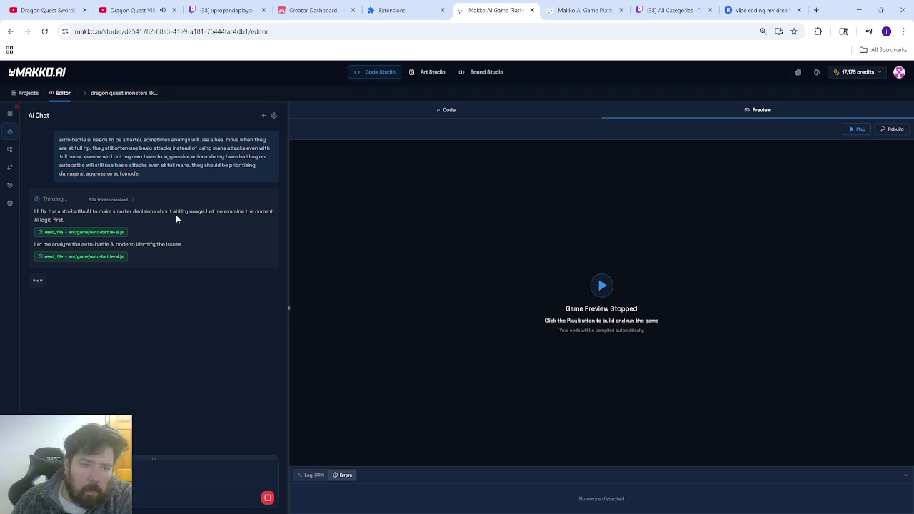
click(113, 200)
scroll(177, 252, up, 5)
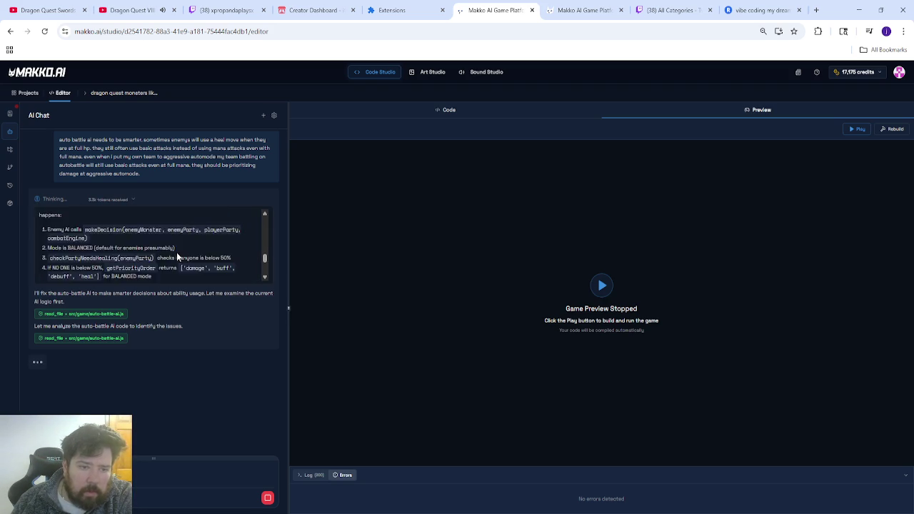
scroll(177, 247, down, 5)
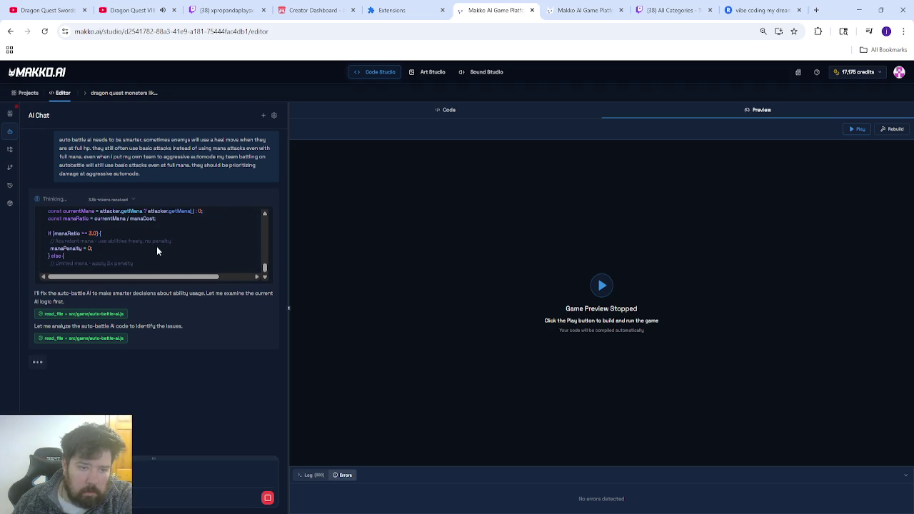
click(125, 200)
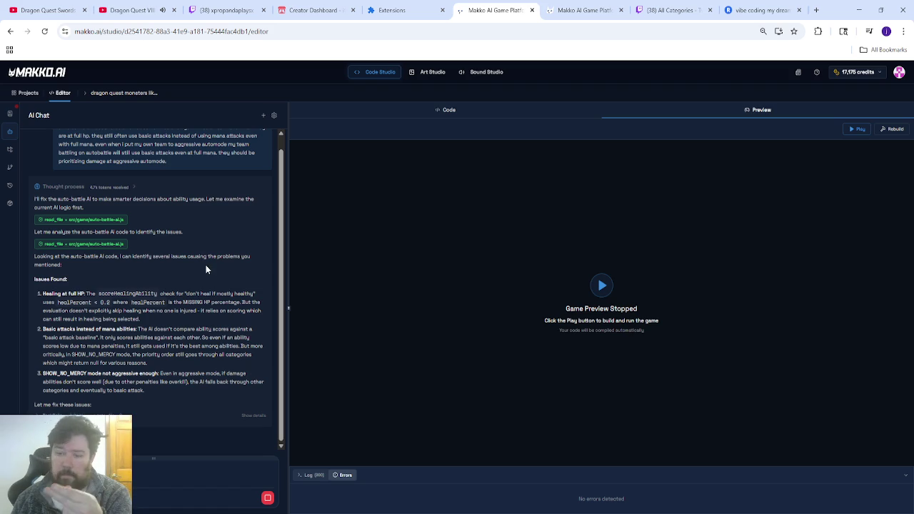
click(253, 417)
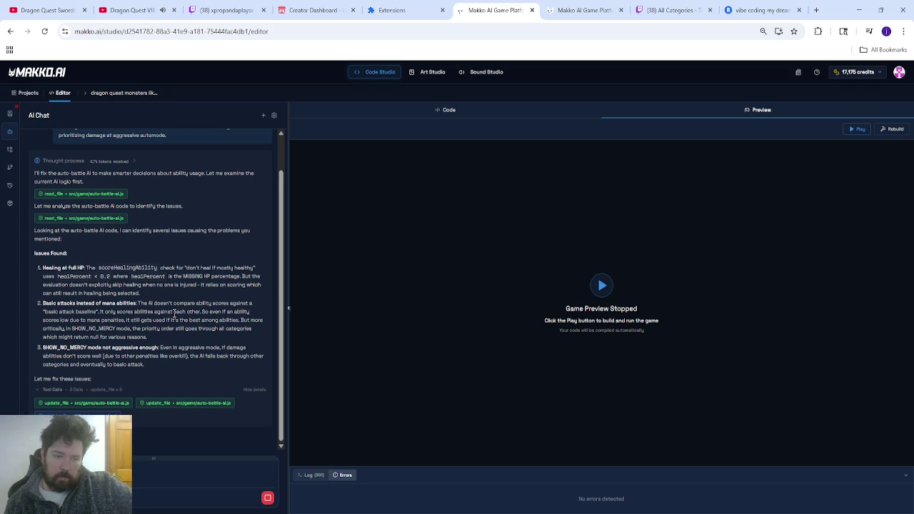
- Scroll up the chat to review the AI's two edits to auto-battle-ai.js
scroll(175, 315, up, 1)
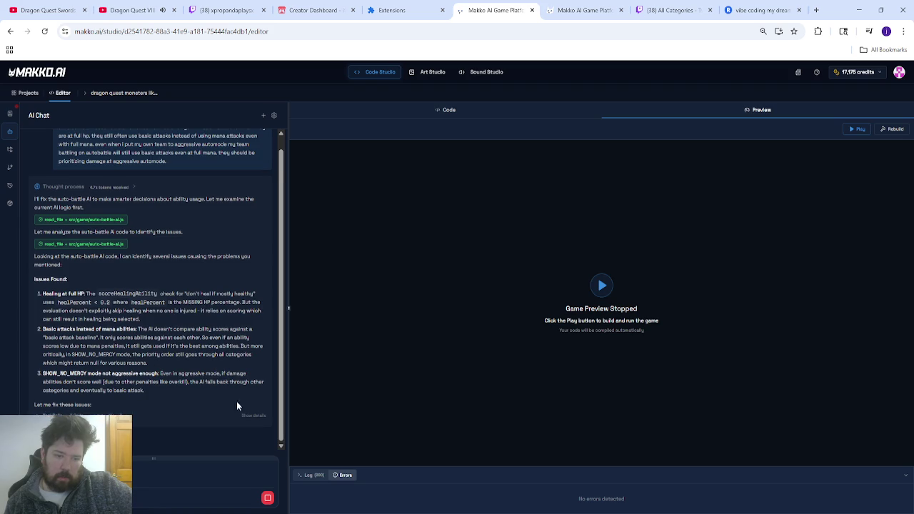
- Reveal the update_file and build tool calls, then rebuild and relaunch the game preview
click(253, 415)
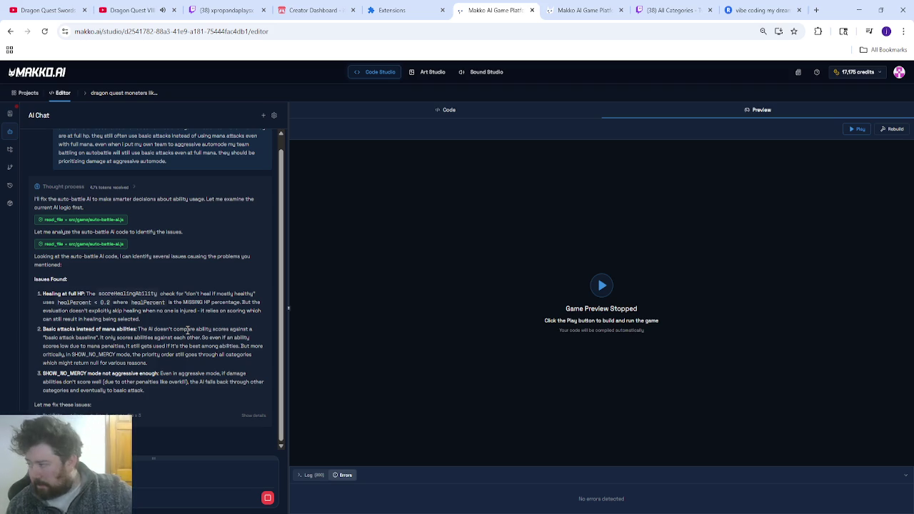
click(242, 414)
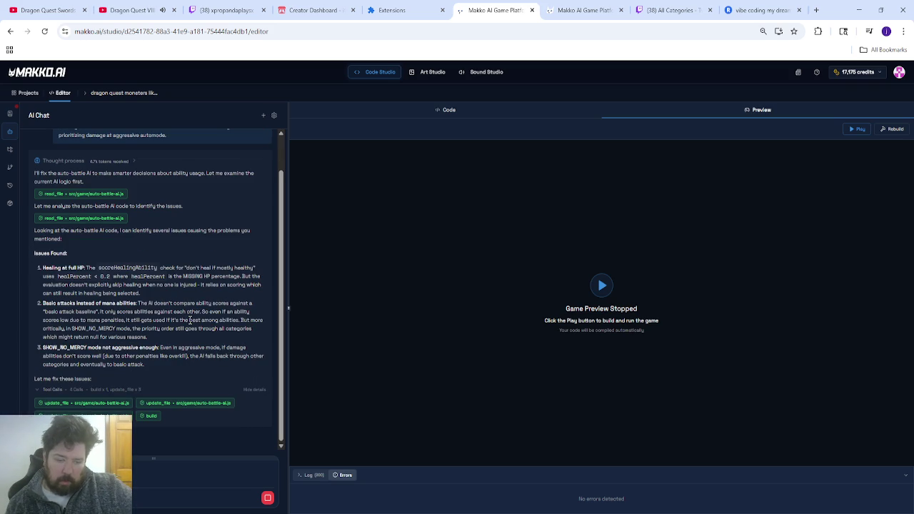
click(890, 129)
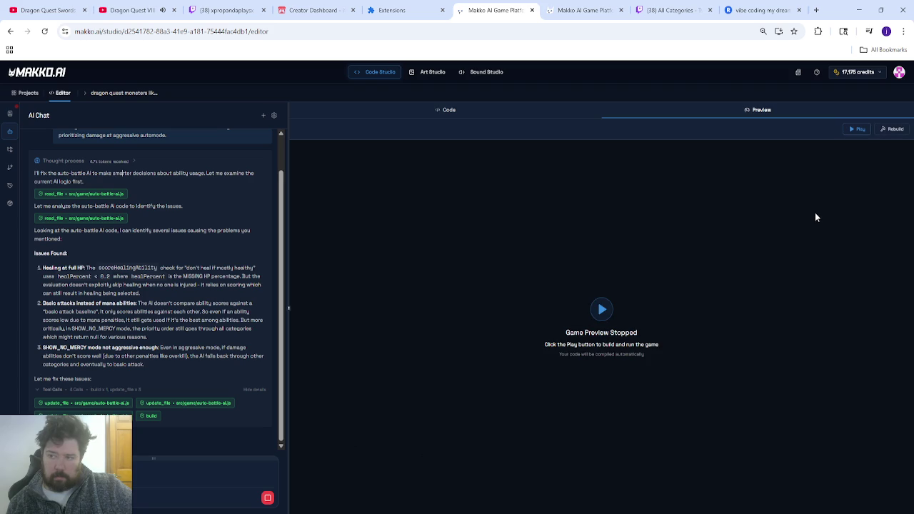
click(854, 129)
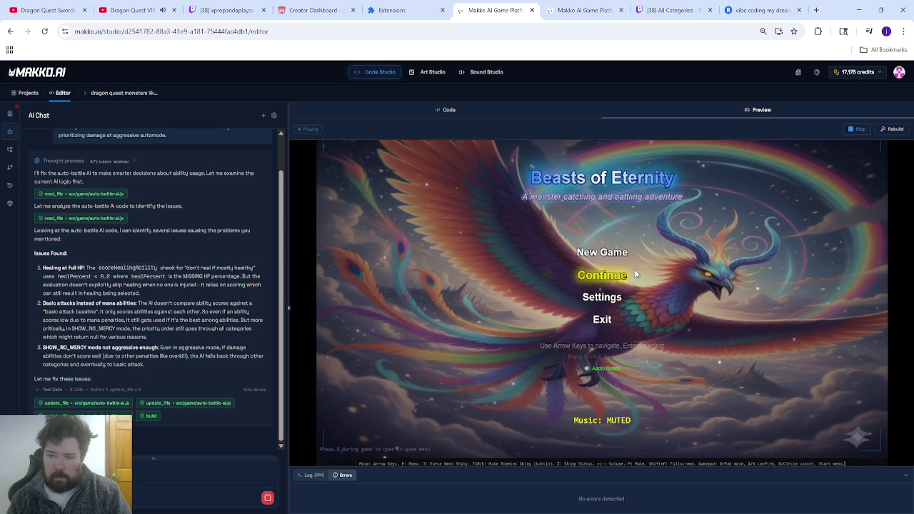
- Load save slot 2, walk the knight south to the Colosseum, and go fullscreen
click(634, 274)
key(Down)
key(Return)
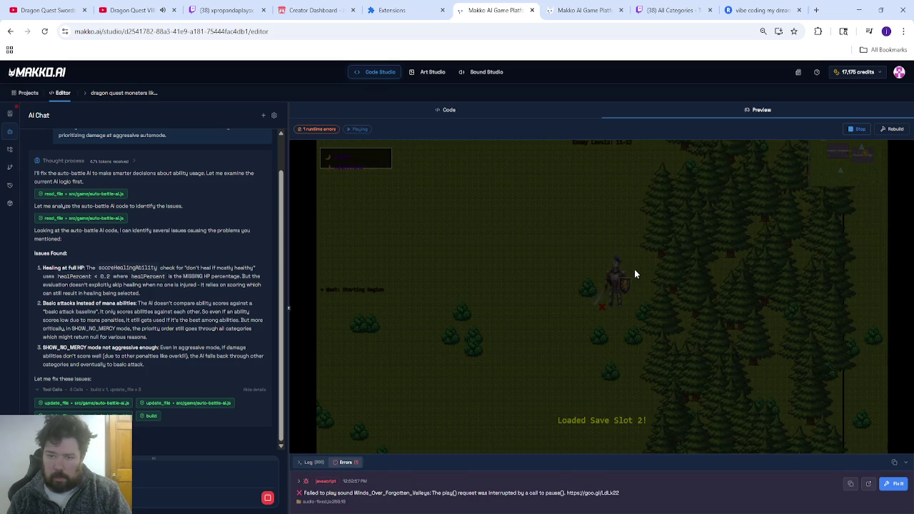
key(Down)
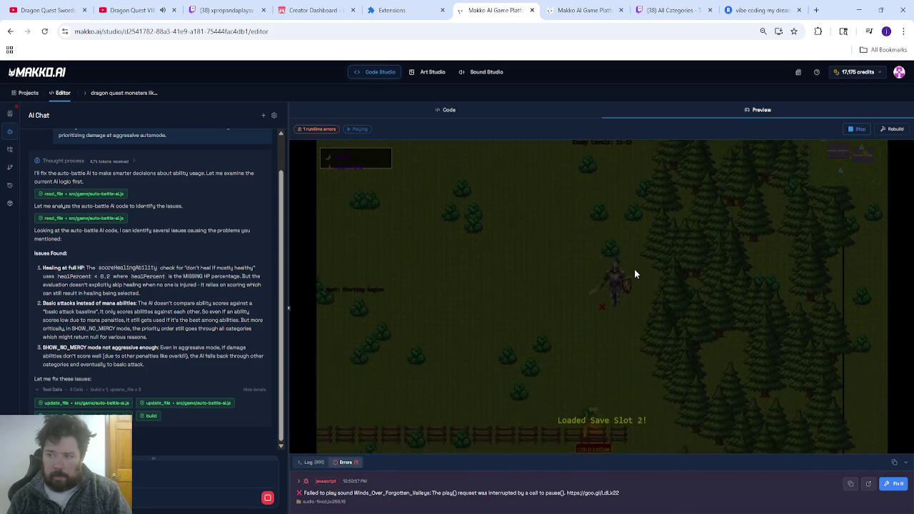
key(Down)
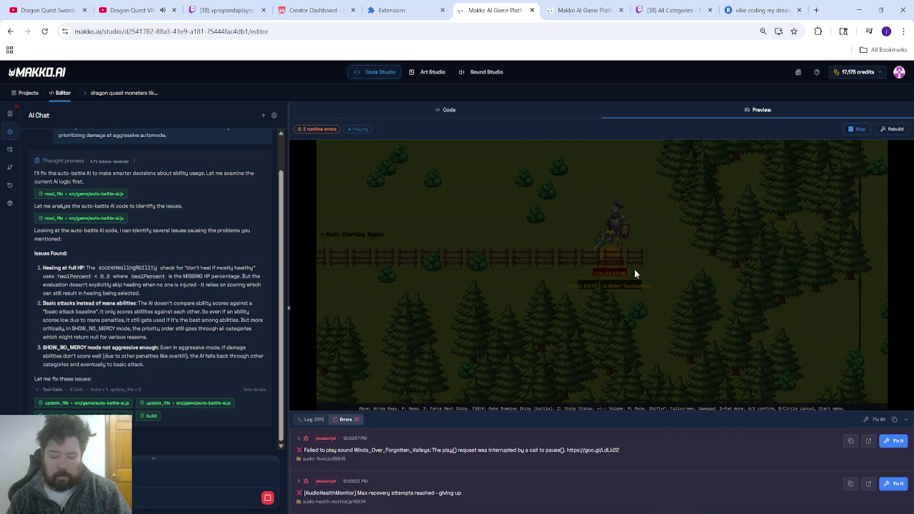
key(shift+f)
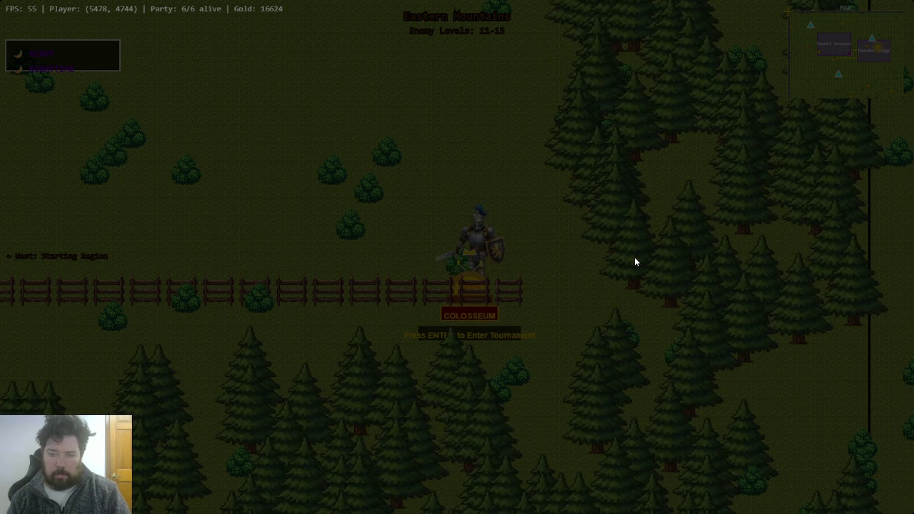
- Run all three F-rank Colosseum fights on auto-battle, then highlight E-rank in the rank menu
key(Return)
key(Return)
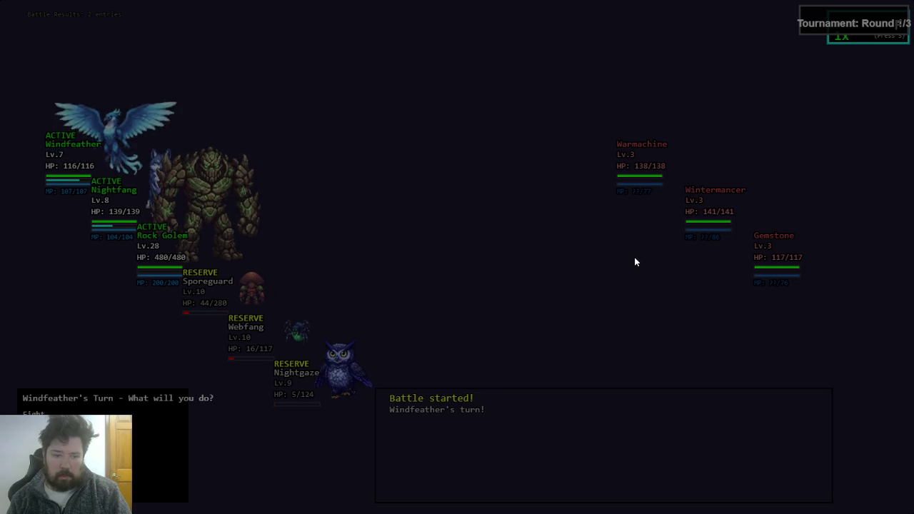
key(a)
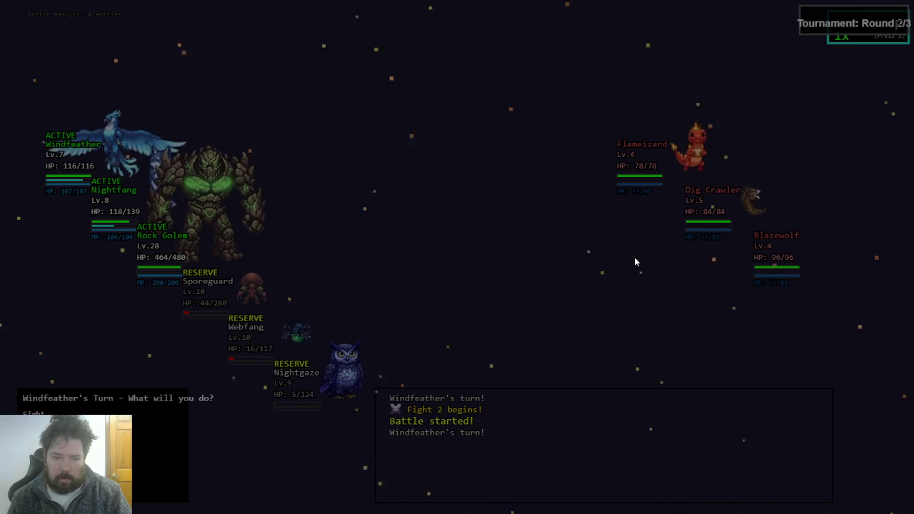
key(a)
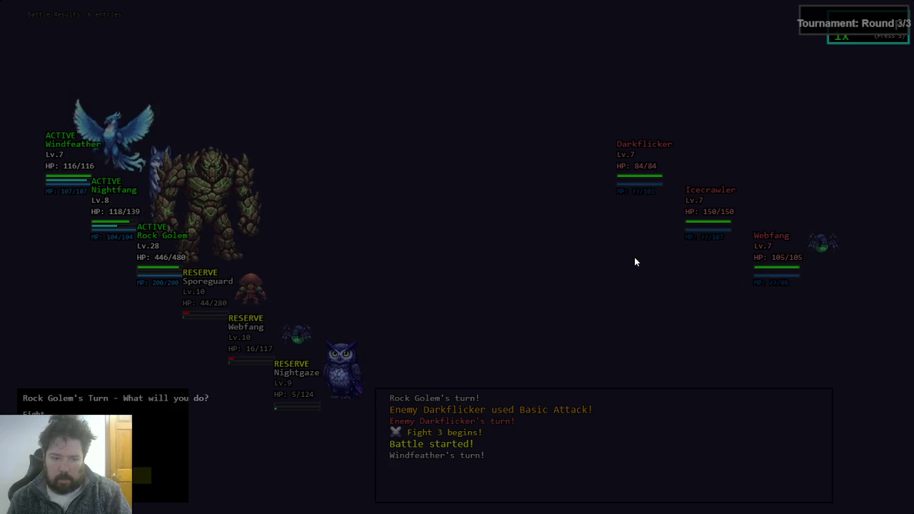
key(a)
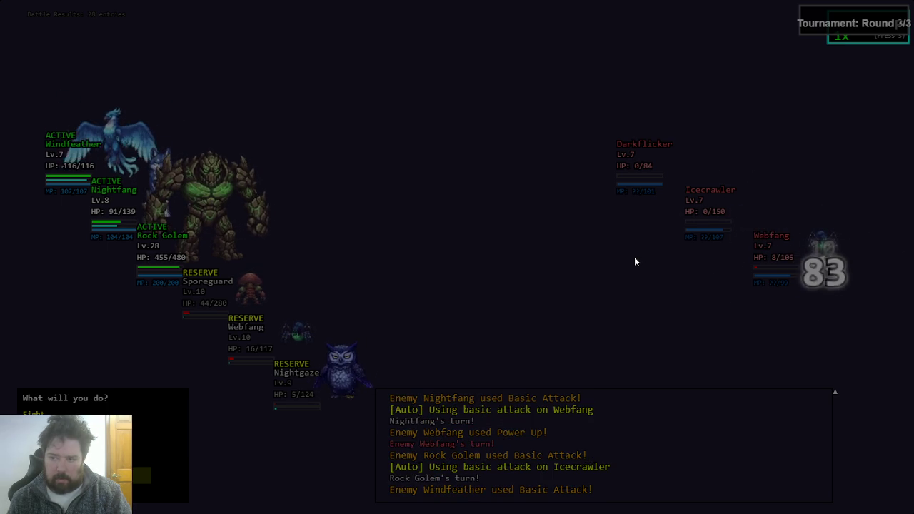
key(Up)
key(Down)
- Start the E-rank tournament with auto-battle on, then exit fullscreen back to the editor
key(Return)
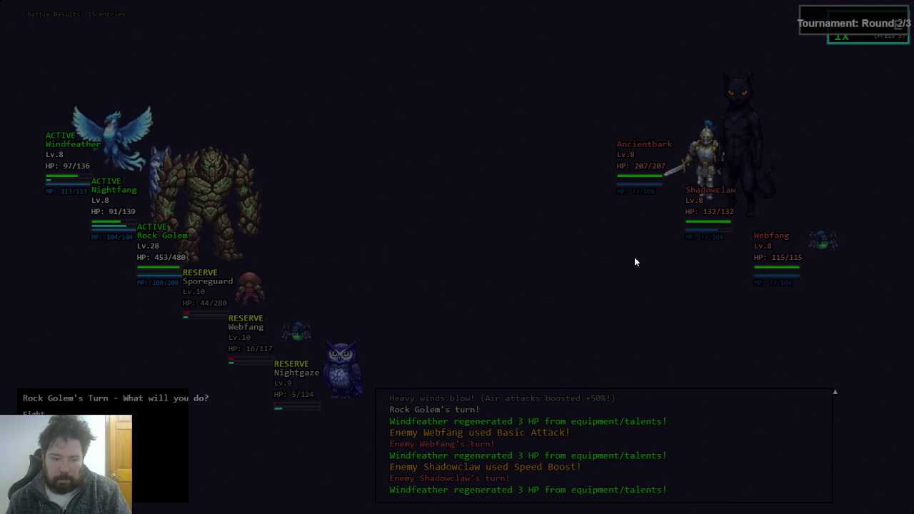
key(a)
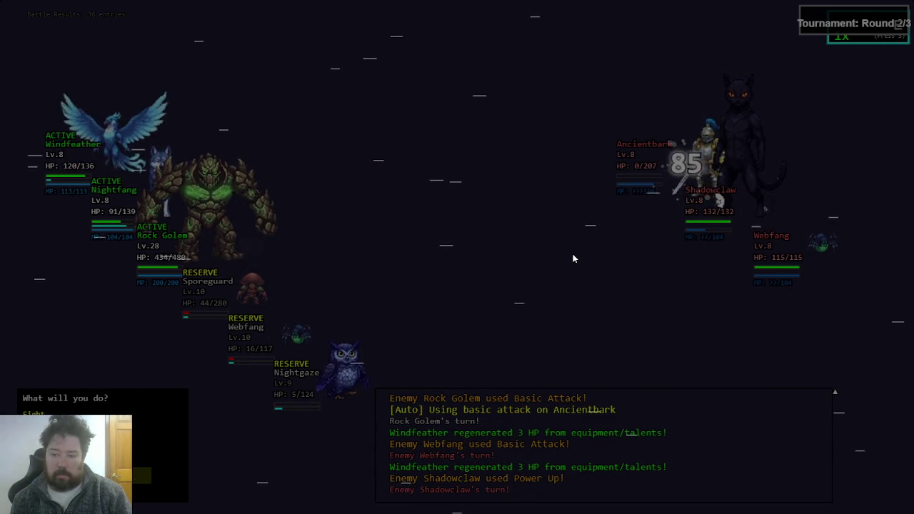
key(Escape)
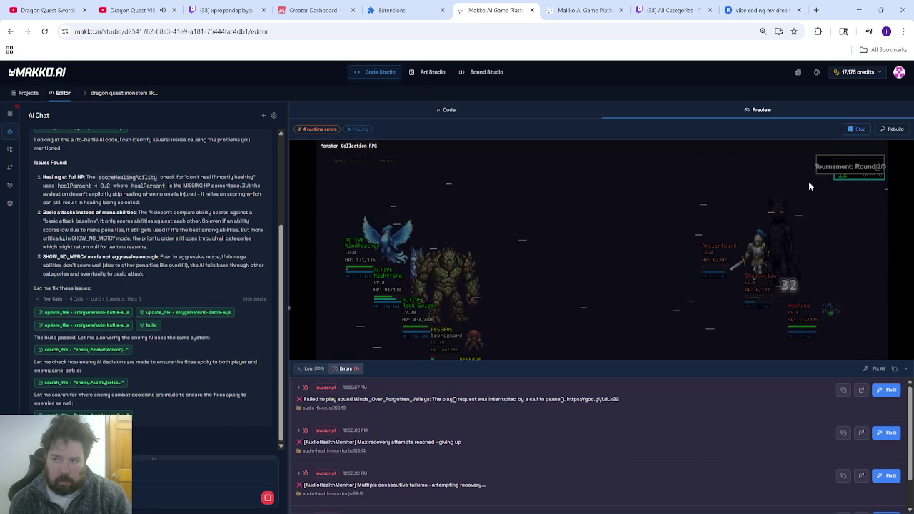
- Stop the game preview from the Preview toolbar
click(851, 132)
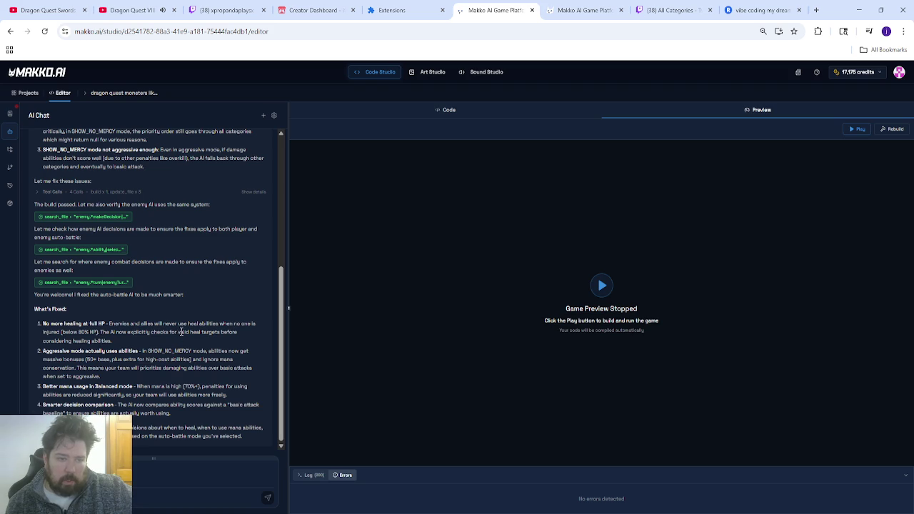
click(256, 192)
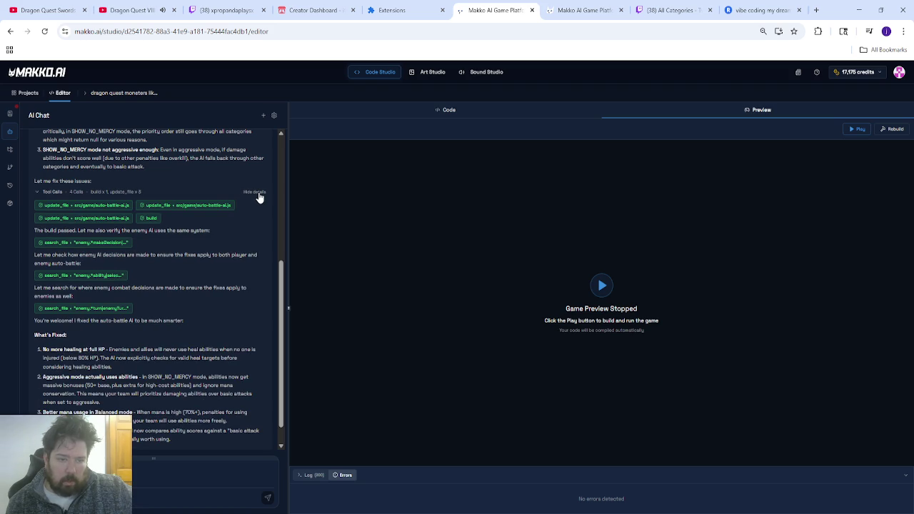
click(256, 193)
click(155, 468)
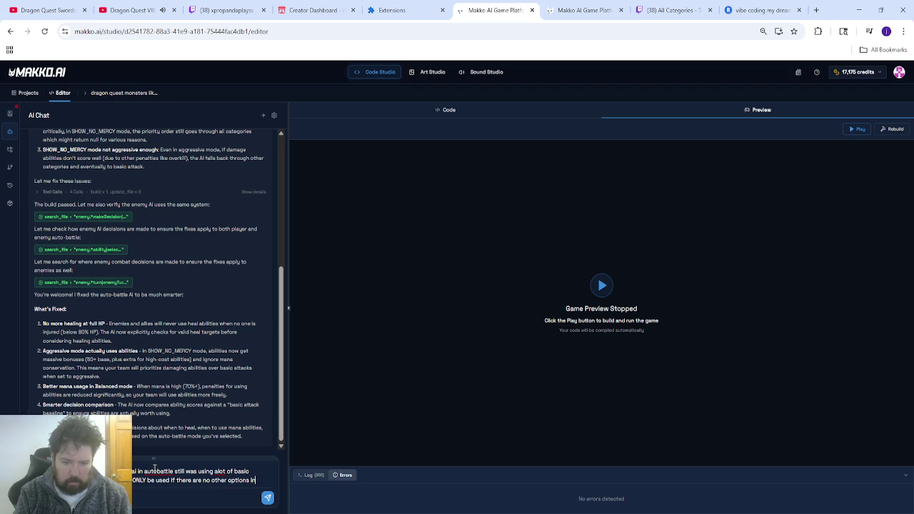
- Send the basic-attack request for enemies and player monsters, halt the reply, and select that message
text(in ai)
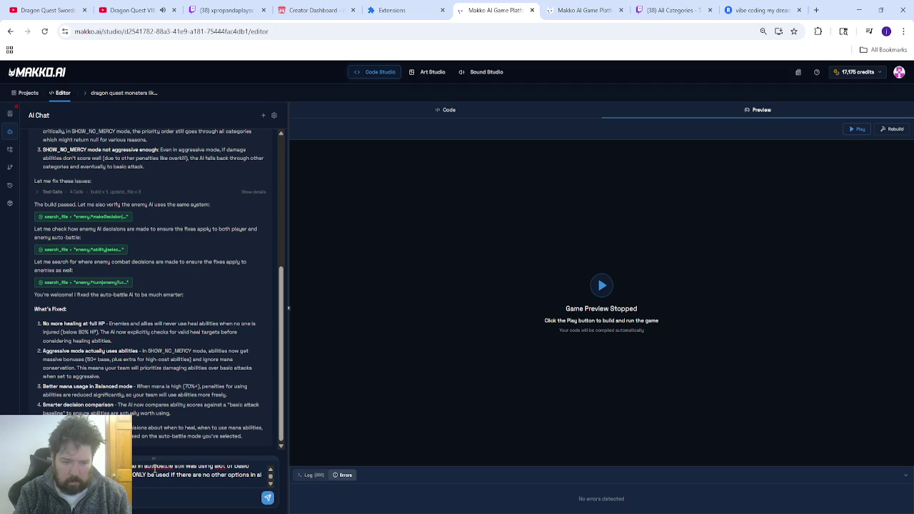
text( player)
text(s monster a)
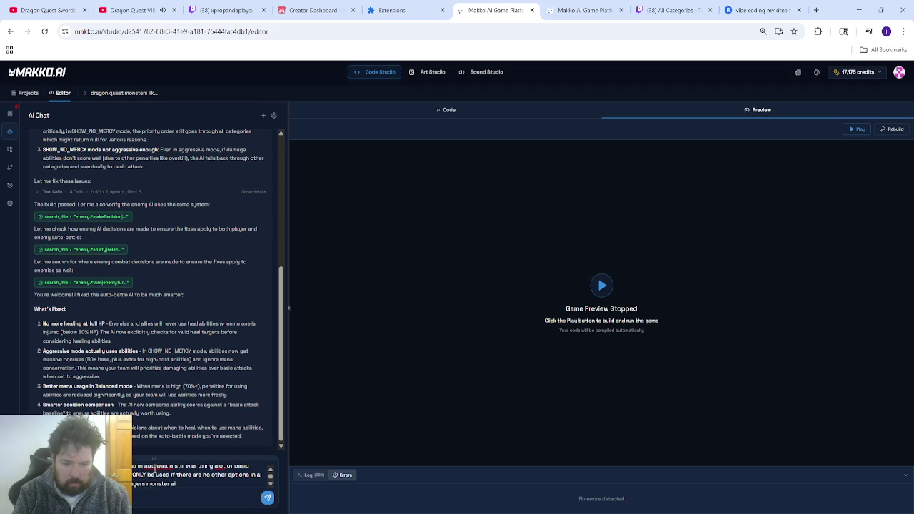
text( in autobattle.)
scroll(152, 492, up, 1)
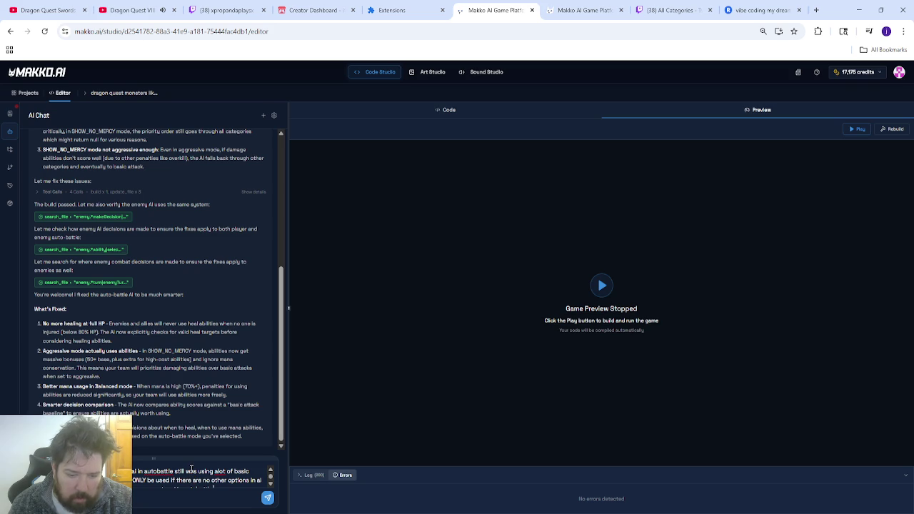
scroll(192, 469, down, 1)
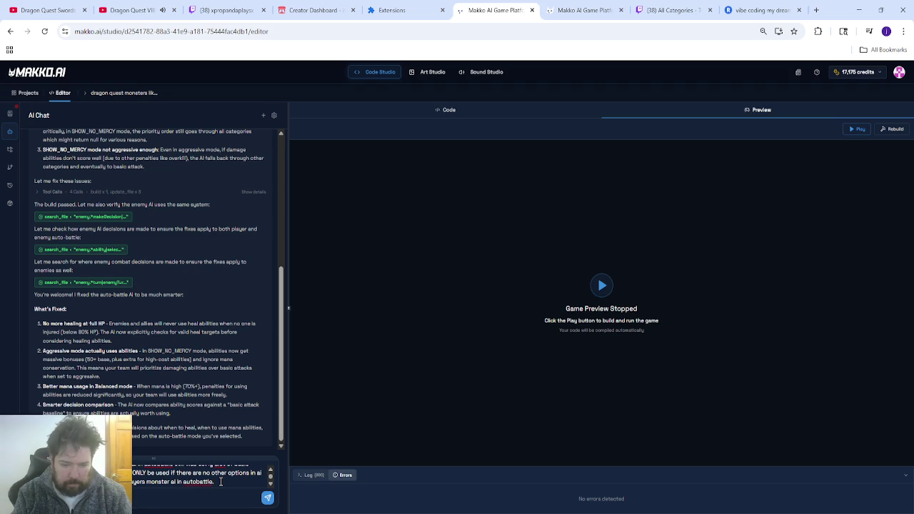
key(Return)
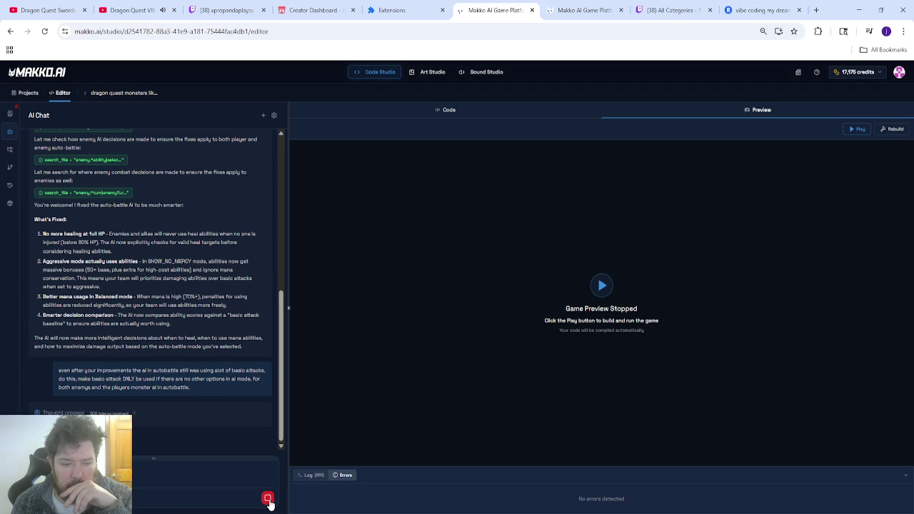
click(268, 500)
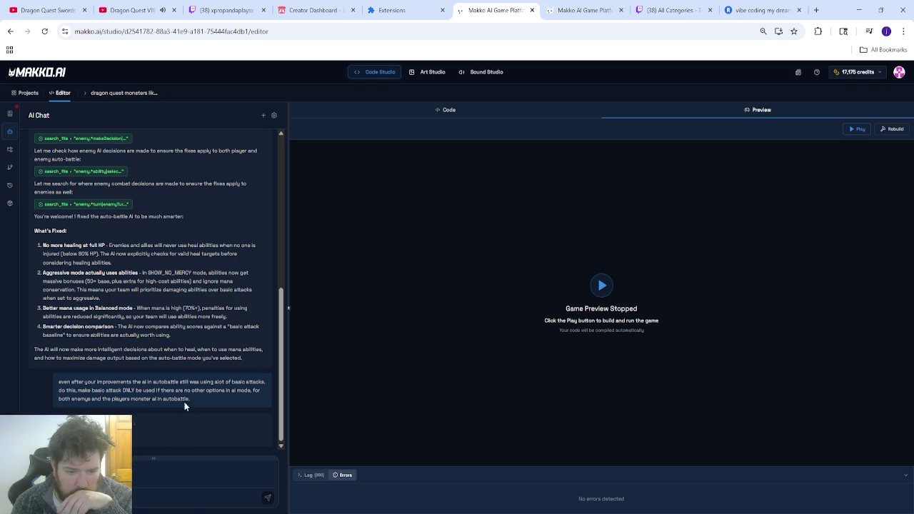
drag(193, 399, 59, 381)
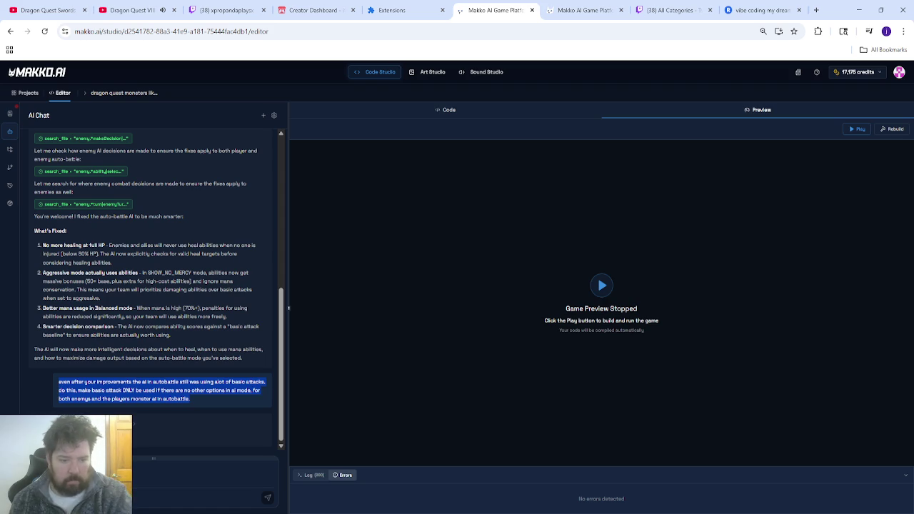
- Paste a copy of the previous auto-battle request into the chat input
key(ctrl+c)
click(200, 477)
key(ctrl+v)
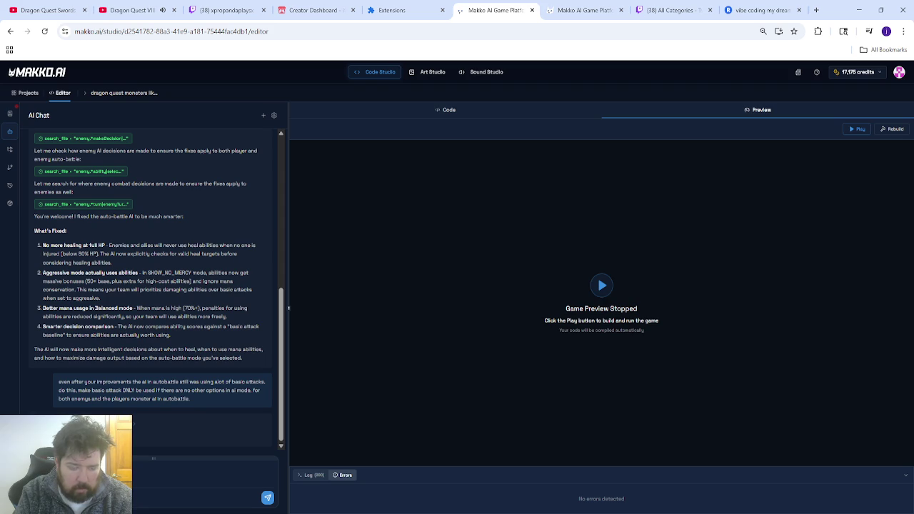
text(used if there)
key(BackSpace)
key(BackSpace)
key(BackSpace)
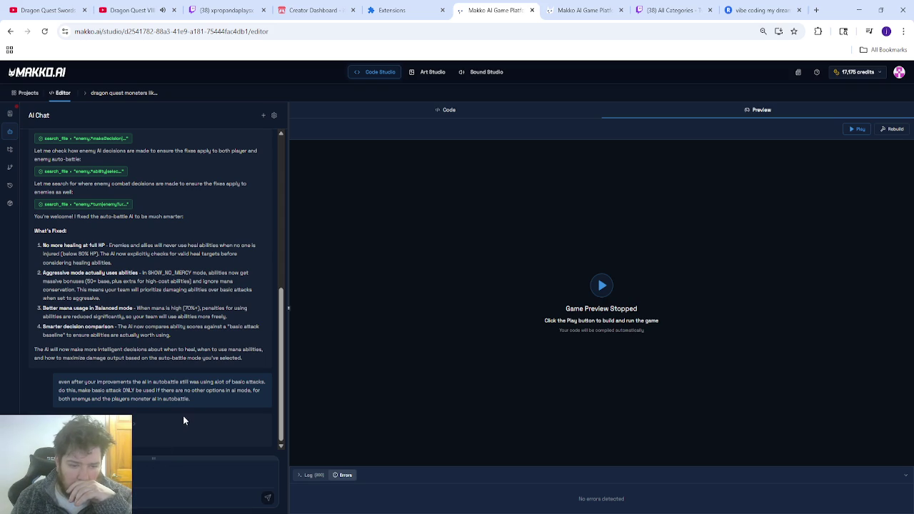
- Copy the earlier request again and paste it as a fresh draft
mouse_move(202, 404)
mouse_down()
mouse_move(64, 397)
mouse_move(52, 385)
mouse_up()
key(ctrl+c)
click(107, 475)
key(ctrl+v)
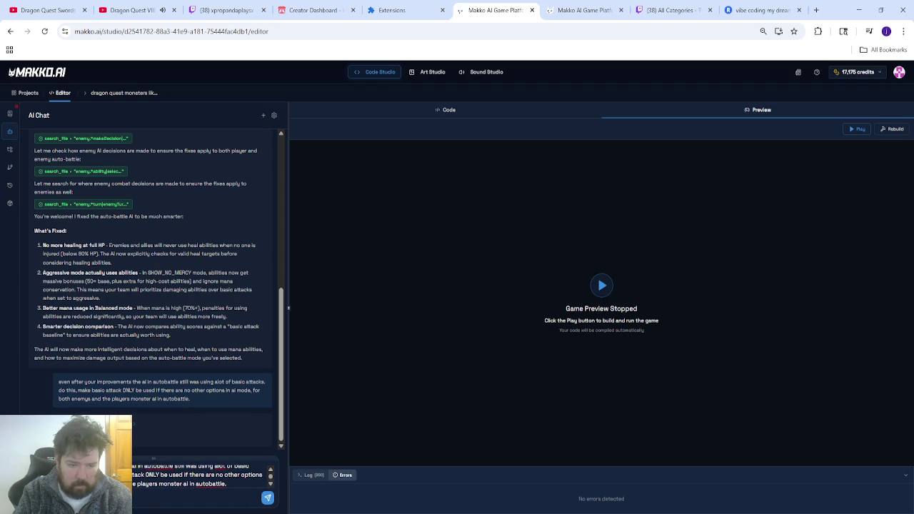
- Insert 'almost' before ONLY in the draft and send the revised request
text(and)
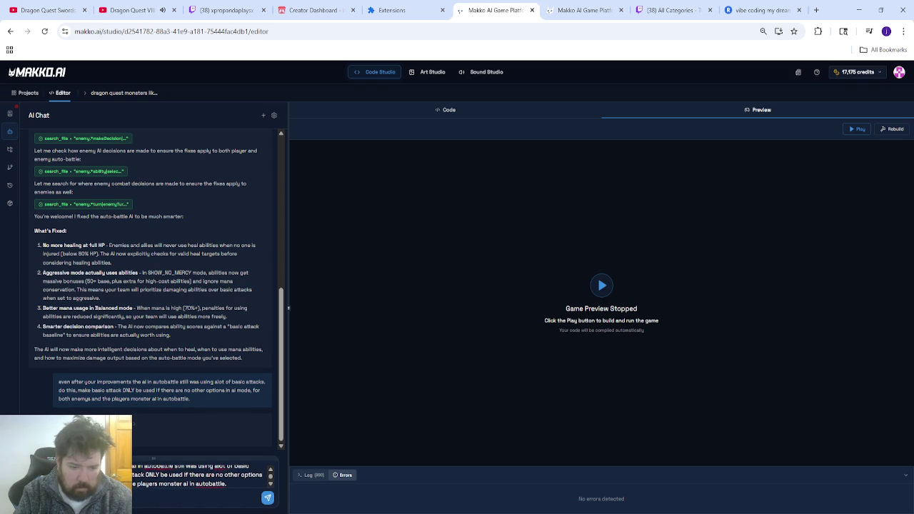
key(BackSpace)
key(BackSpace)
key(BackSpace)
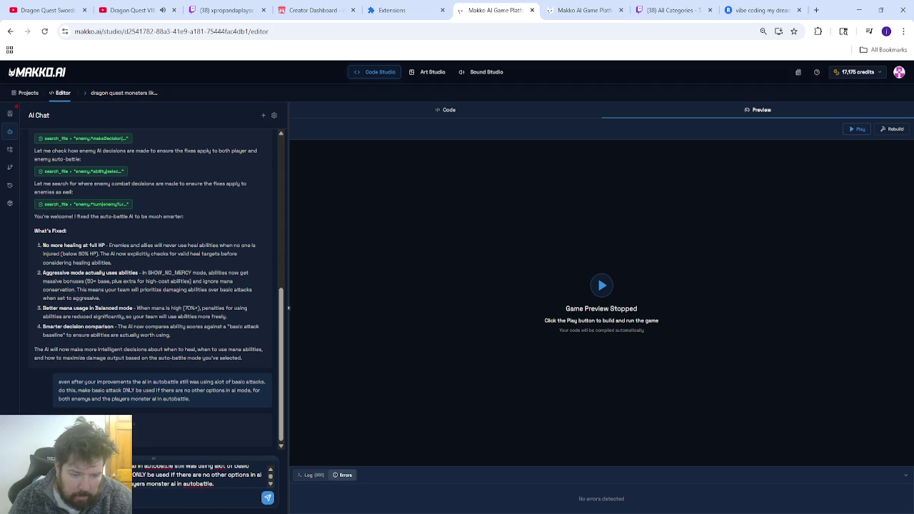
text(almost)
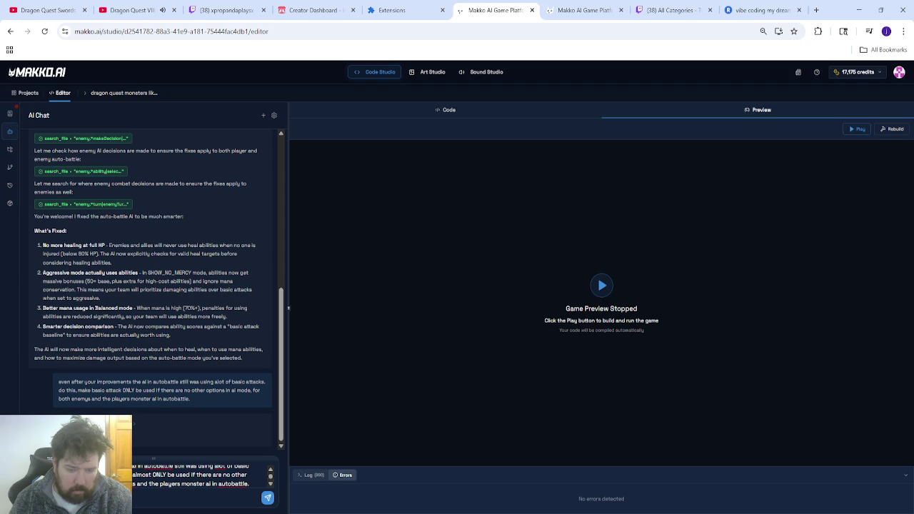
click(253, 484)
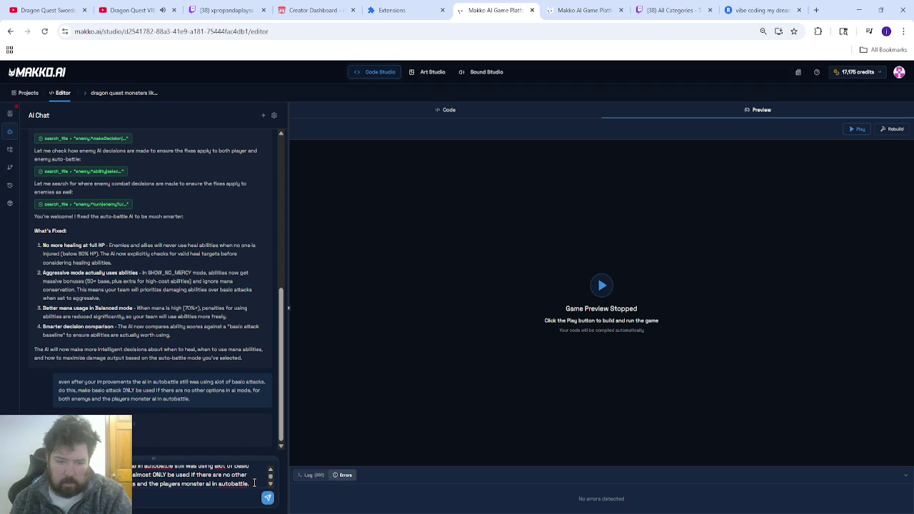
key(ctrl+a)
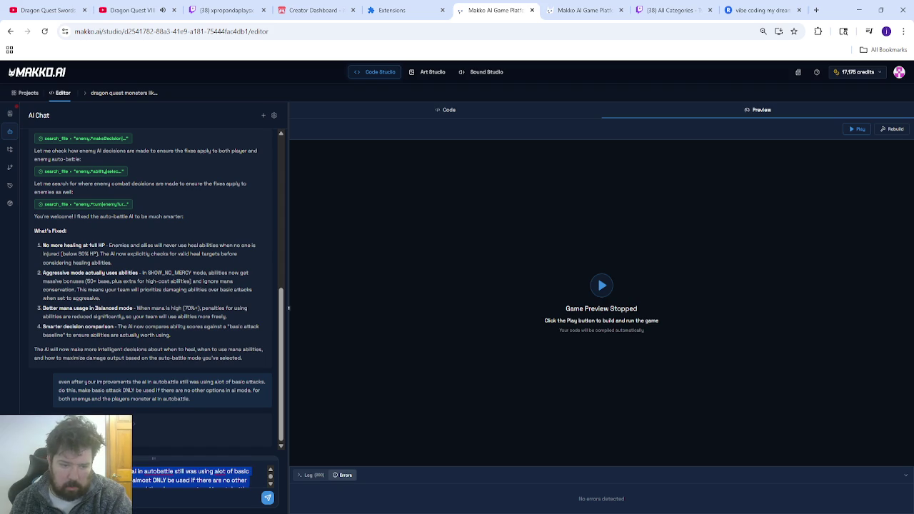
click(166, 481)
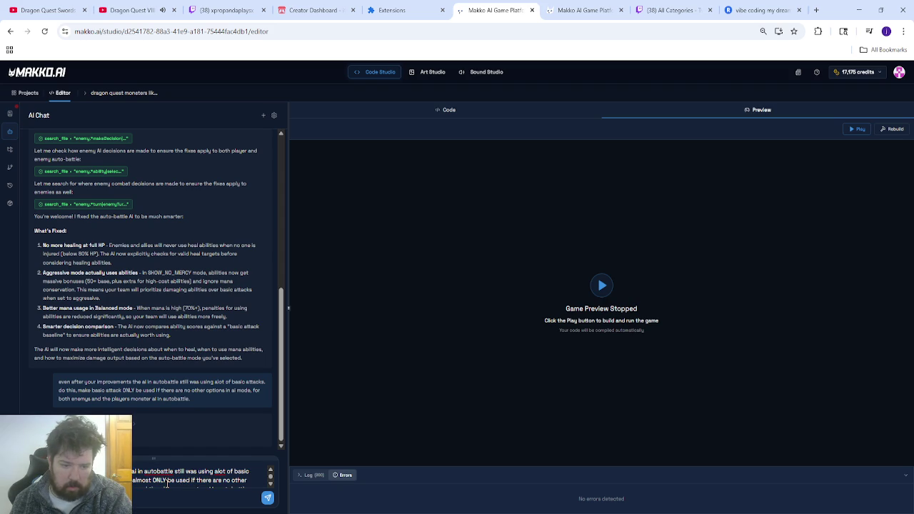
scroll(197, 479, down, 1)
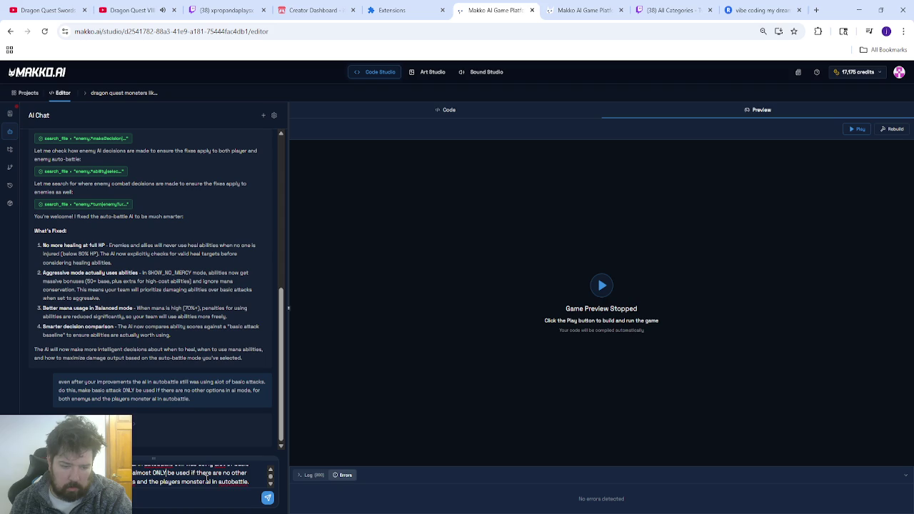
key(Return)
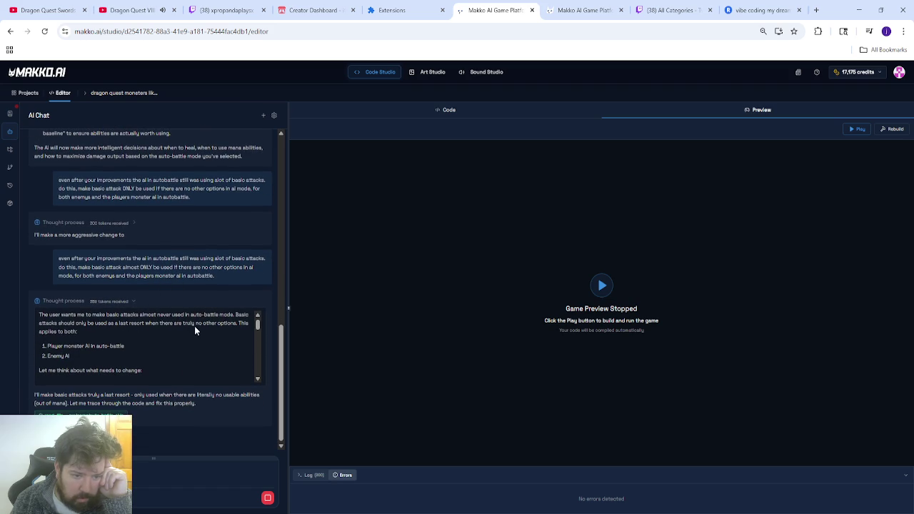
- Read the AI's plan for making basic attacks a fallback, then collapse its reasoning
scroll(164, 340, down, 2)
scroll(162, 339, up, 2)
scroll(163, 345, down, 2)
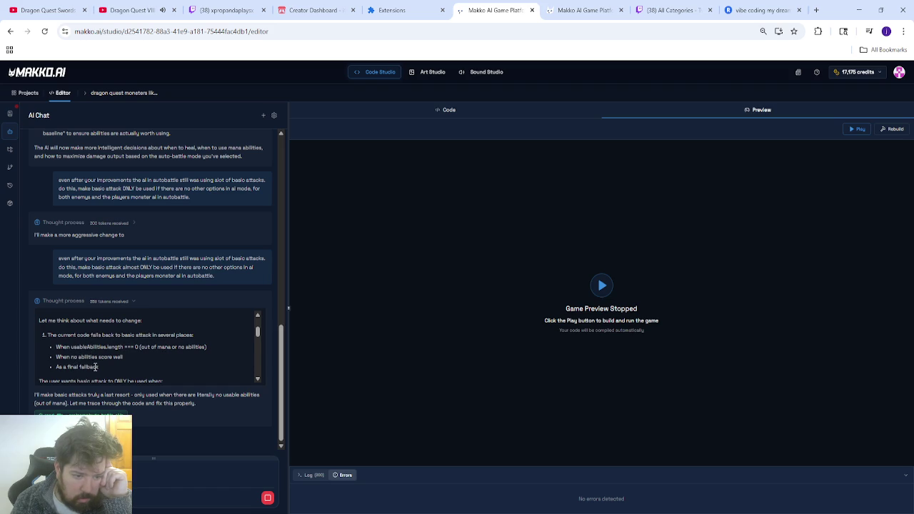
scroll(114, 355, down, 1)
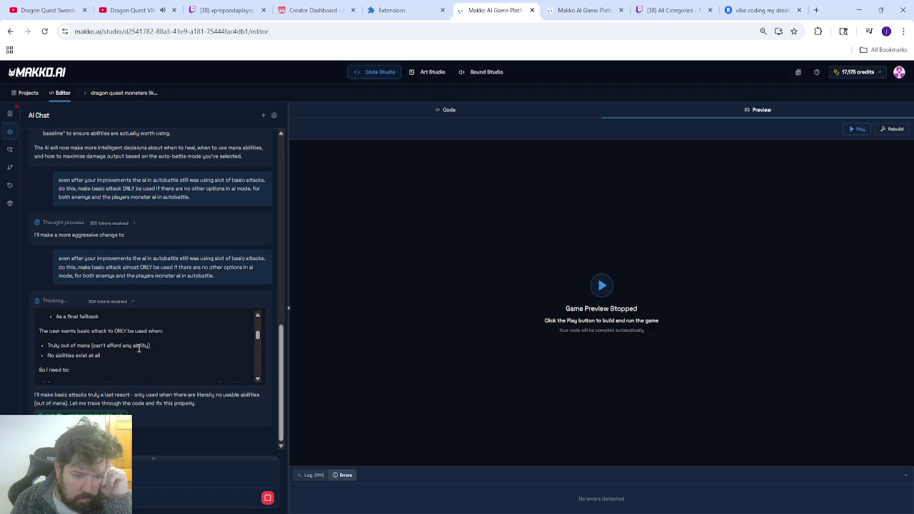
scroll(104, 357, down, 1)
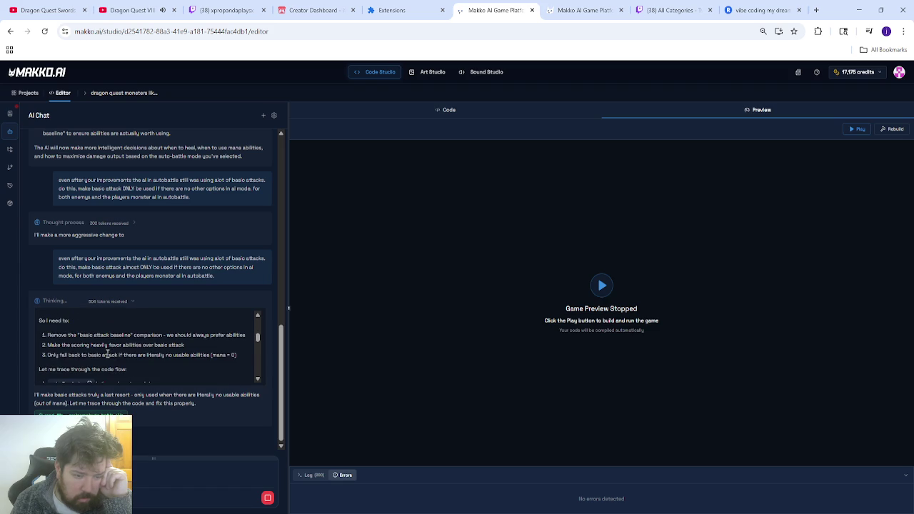
scroll(116, 343, up, 5)
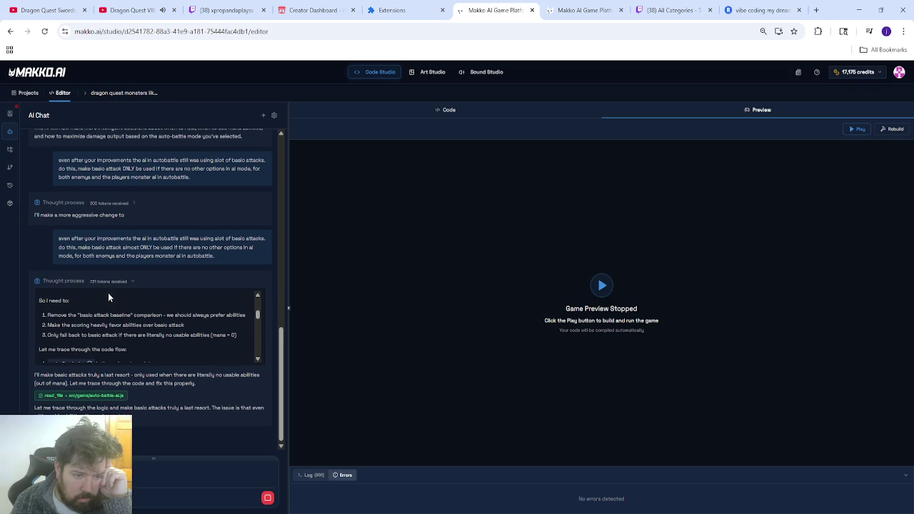
click(107, 264)
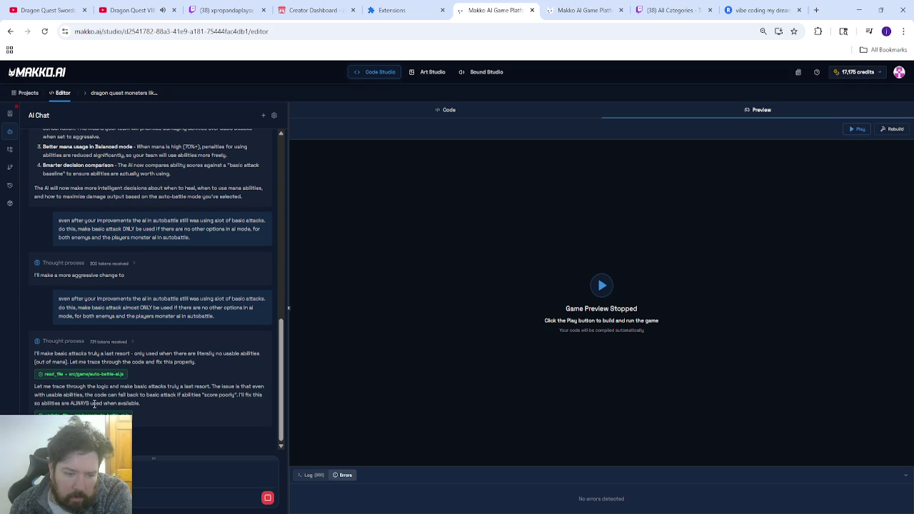
- Select a line of the AI's chat reply text
drag(183, 394, 126, 404)
- Deselect the chat text and expand the details of the AI's auto-battle-ai.js edits
click(171, 395)
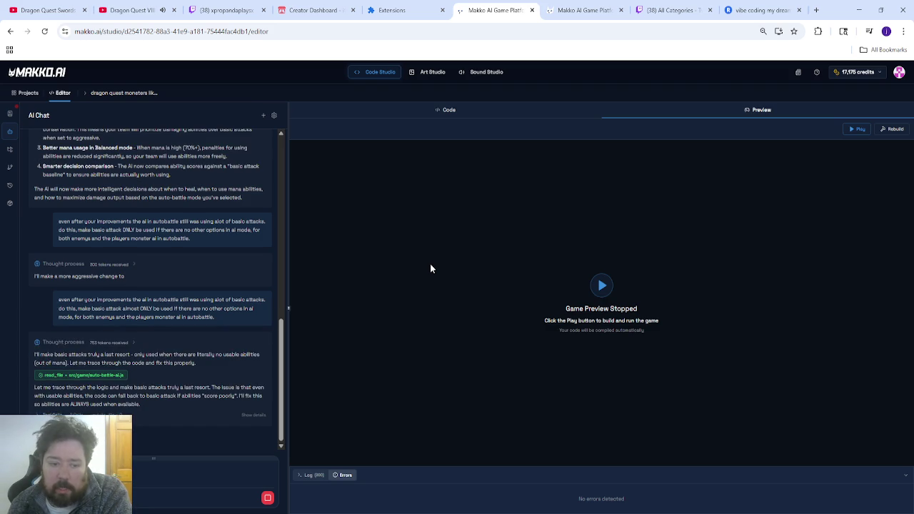
click(255, 415)
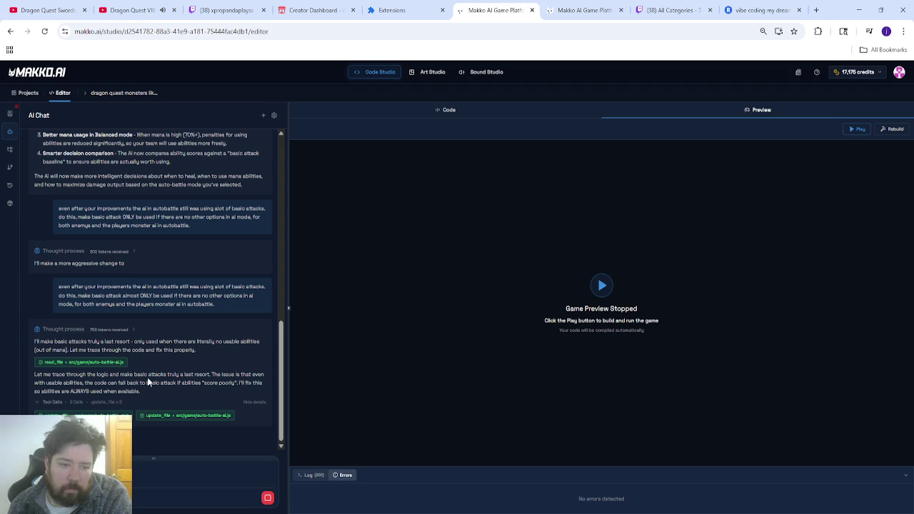
click(129, 331)
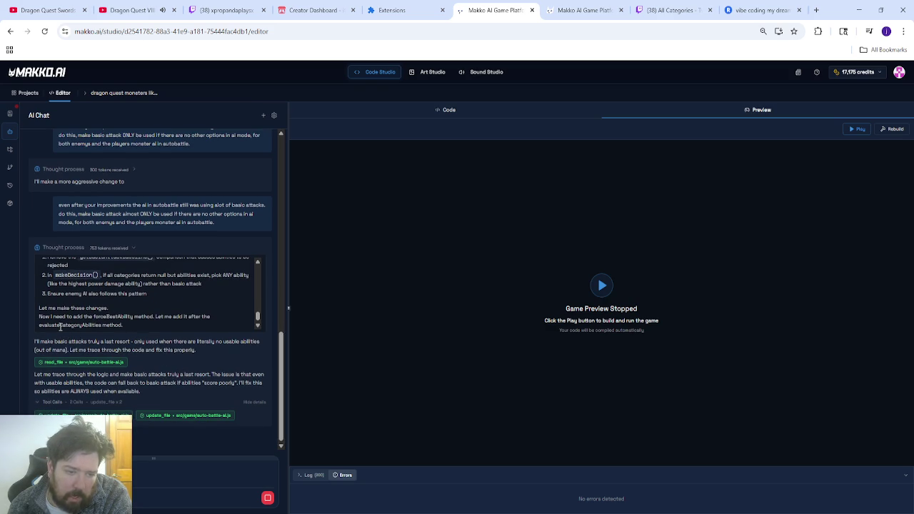
scroll(163, 316, up, 3)
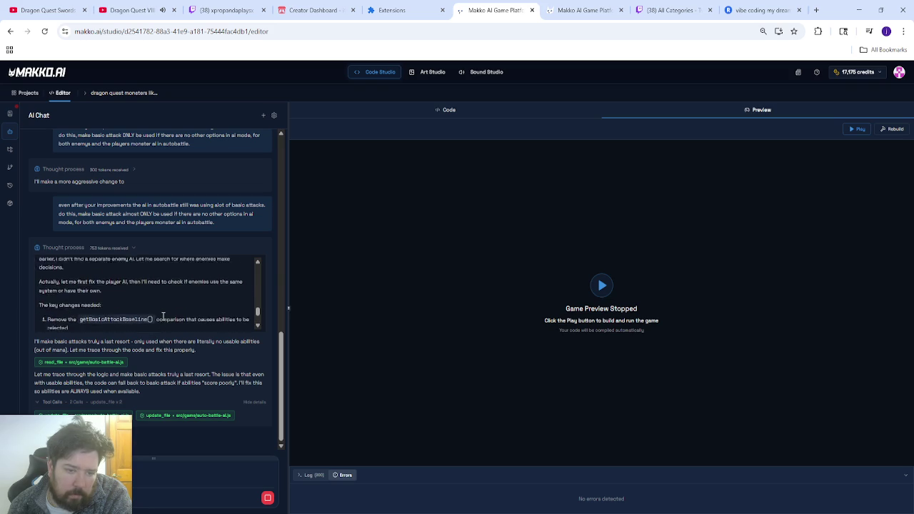
scroll(163, 316, up, 5)
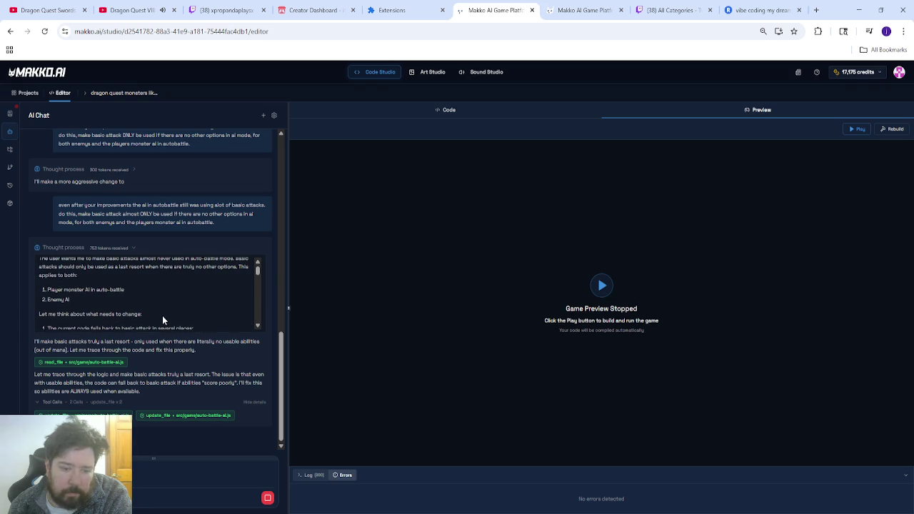
scroll(147, 311, up, 1)
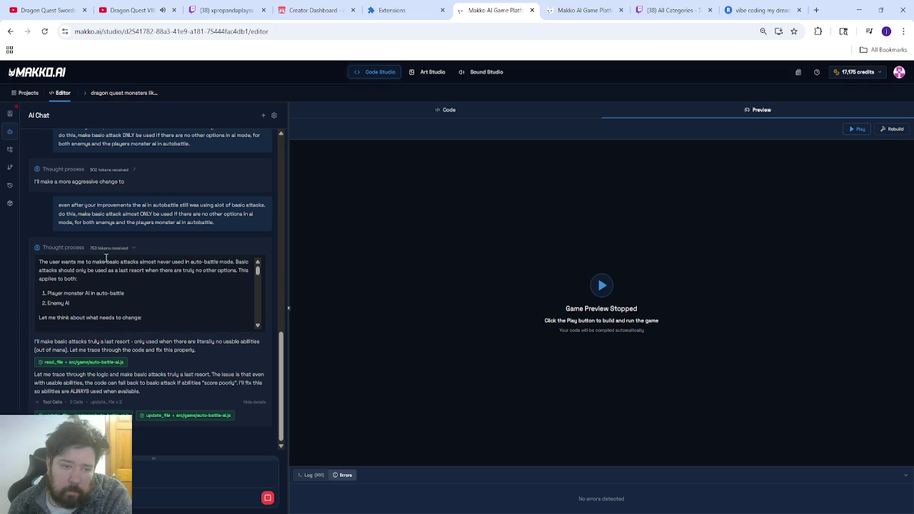
click(112, 248)
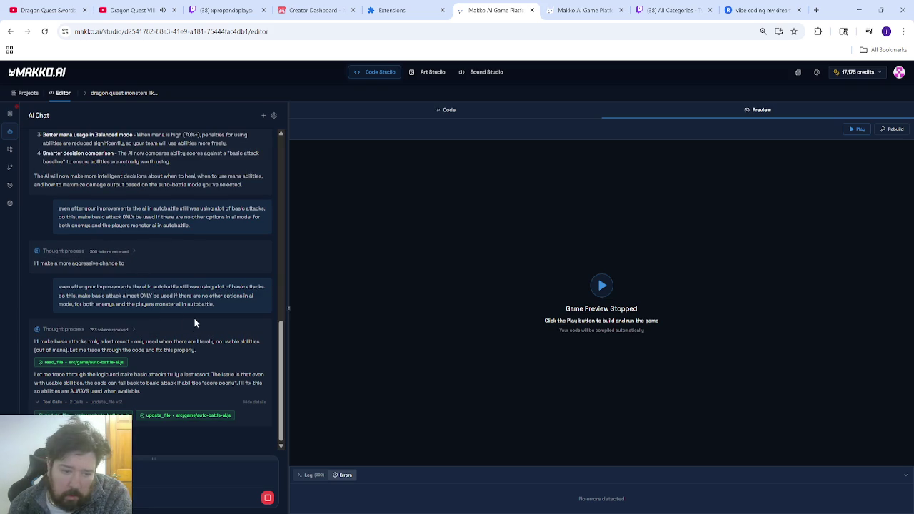
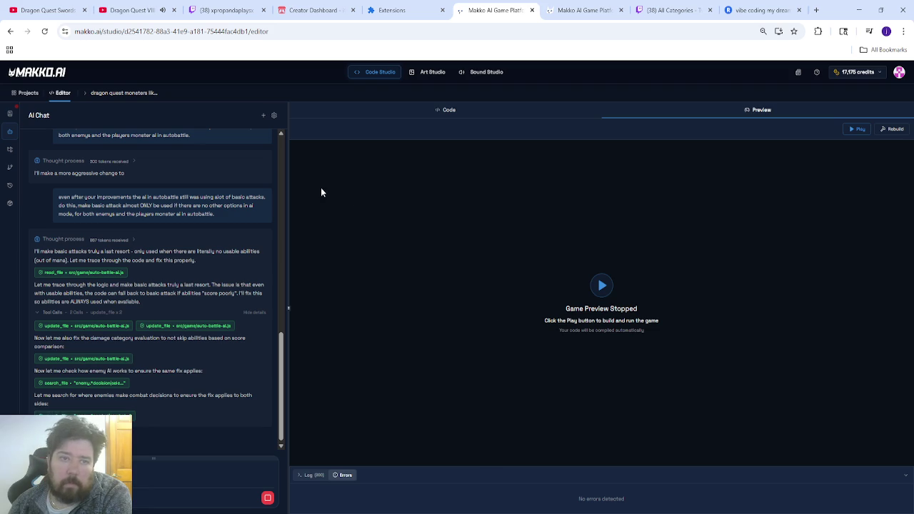
- Cycle through the Twitch, Dragon Quest video and Makko tabs, ending on the Restream dashboard
click(228, 12)
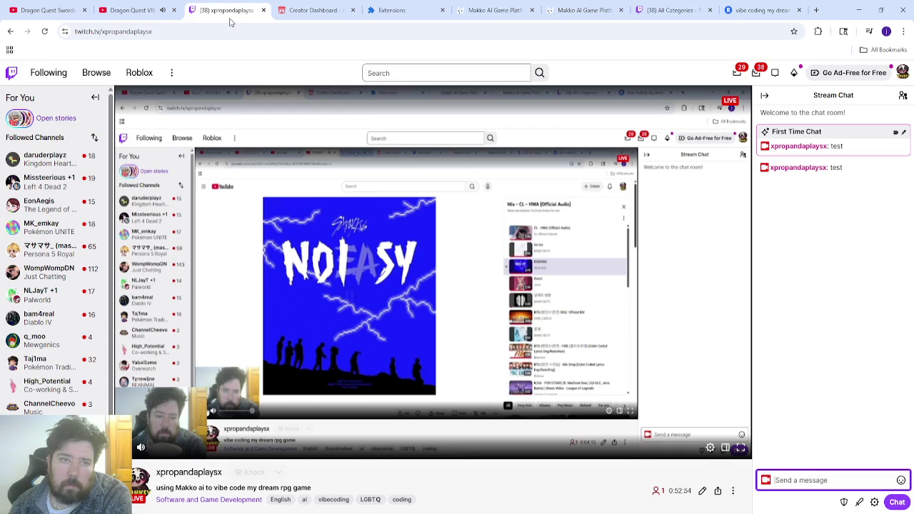
click(54, 13)
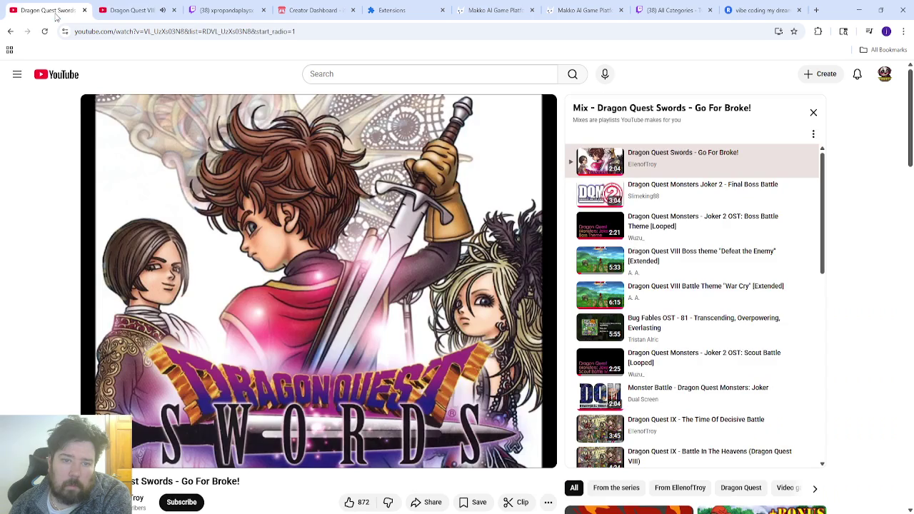
click(480, 15)
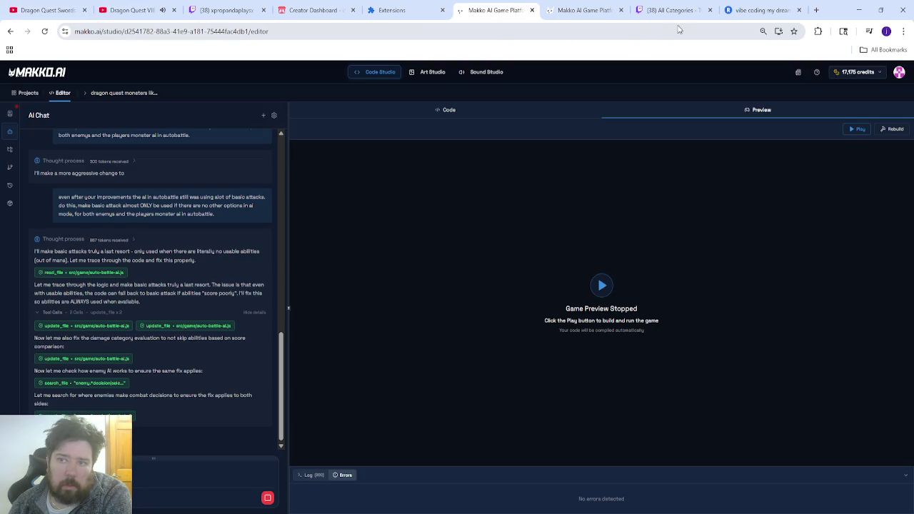
click(757, 11)
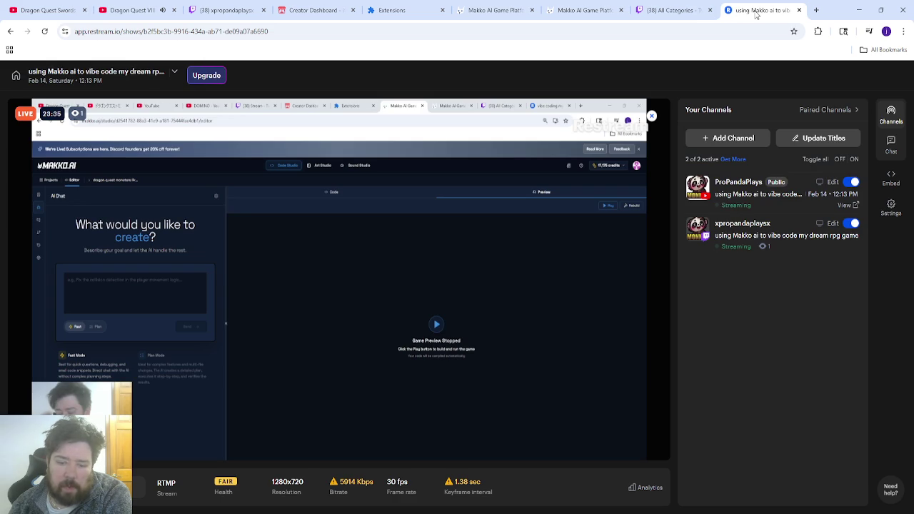
- Review the Restream stream stats, then switch to the Twitch xpropandaplaysx channel page
mouse_move(447, 483)
mouse_move(366, 494)
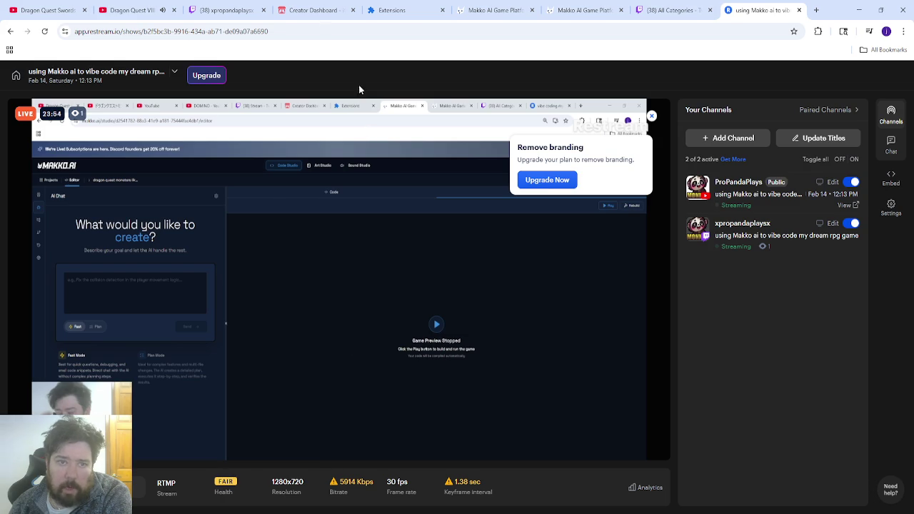
click(227, 10)
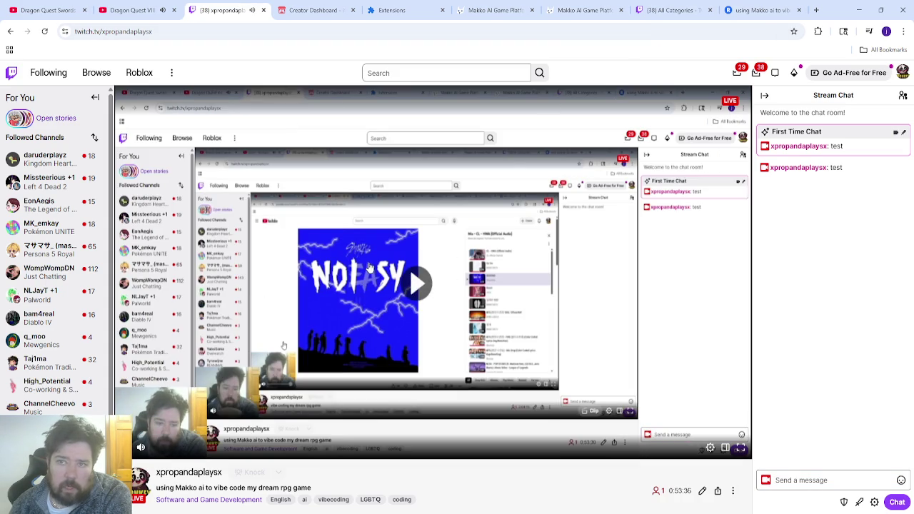
- Glance at Makko credits, Twitch Browse, Restream and Twitch, then return to the Makko editor chat
click(572, 10)
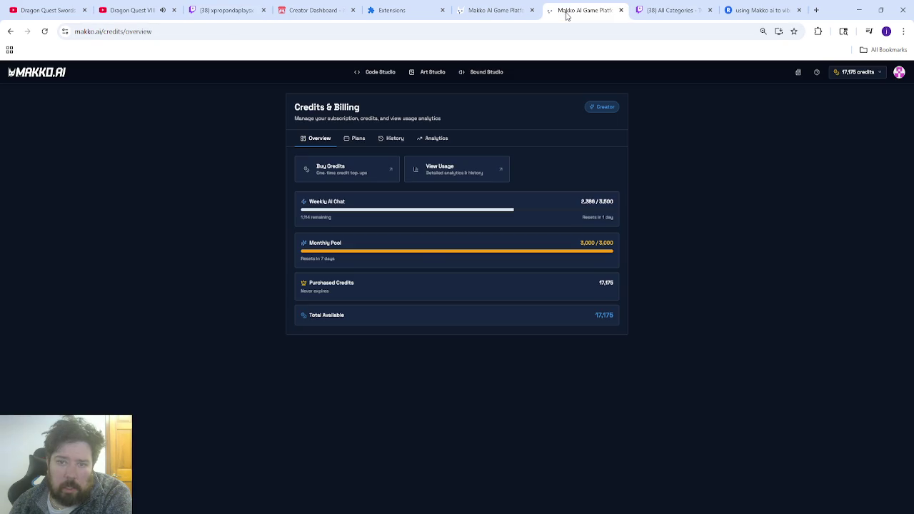
click(655, 12)
click(758, 10)
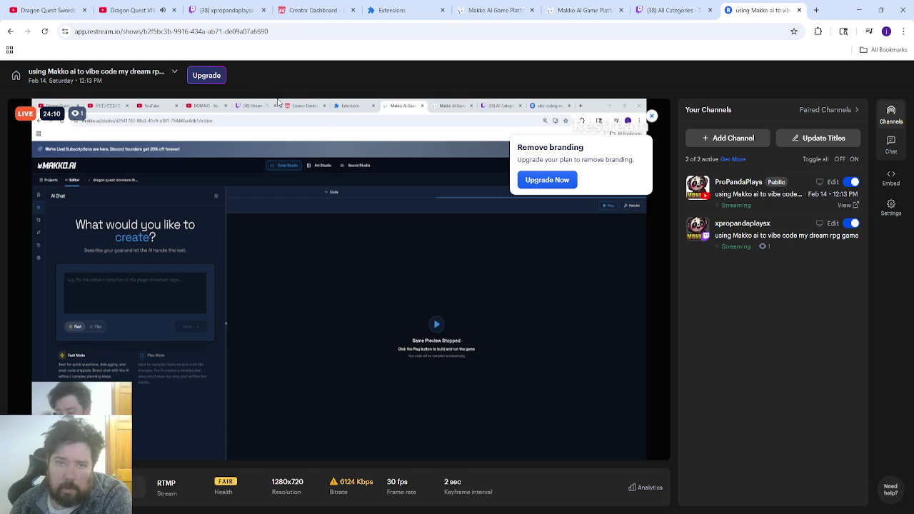
click(225, 13)
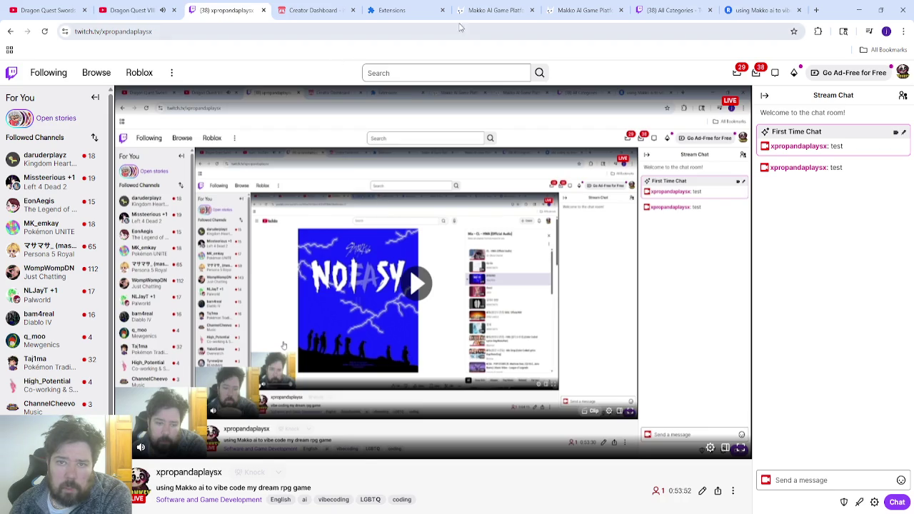
click(495, 10)
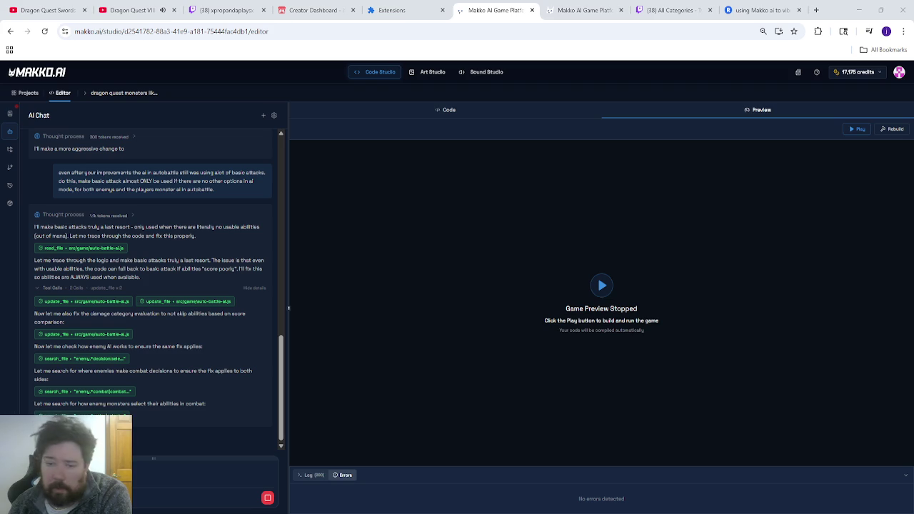
- Flip to Twitch and back to Makko with Ctrl+3/Ctrl+6, then open the Twitch xpropandaplaysx tab
key(ctrl+3)
key(ctrl+6)
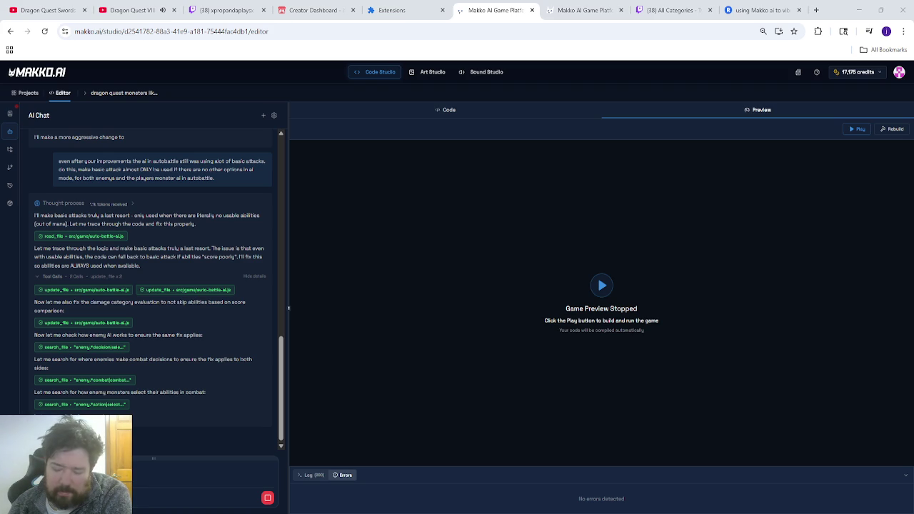
click(235, 19)
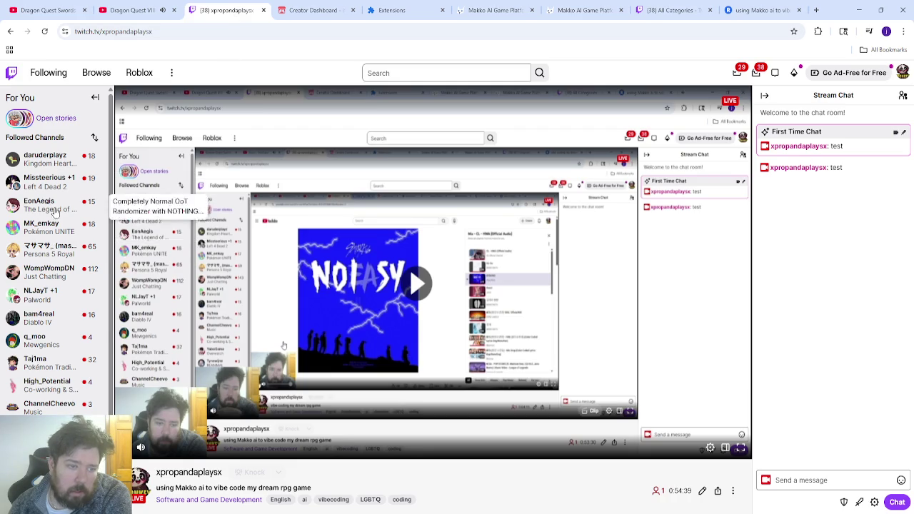
- Scroll the Twitch page, then go back to the Makko AI Game Platform editor
scroll(50, 384, down, 3)
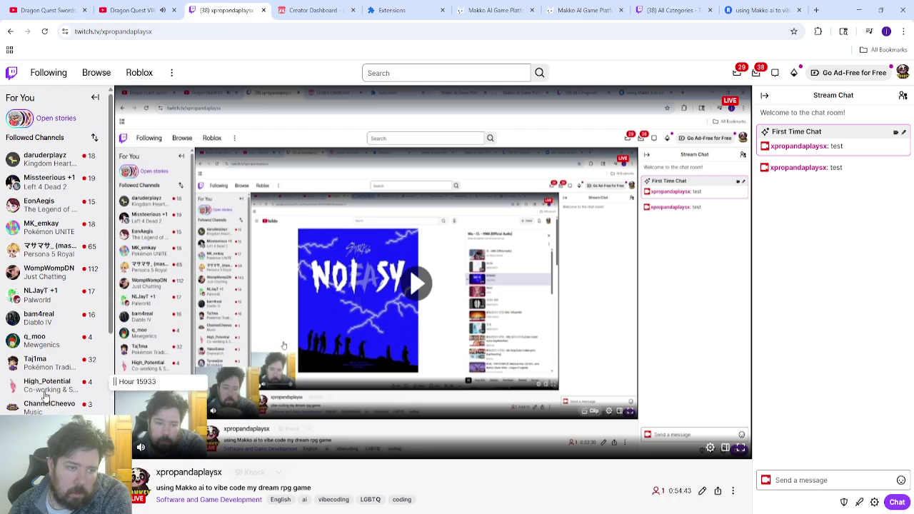
click(479, 16)
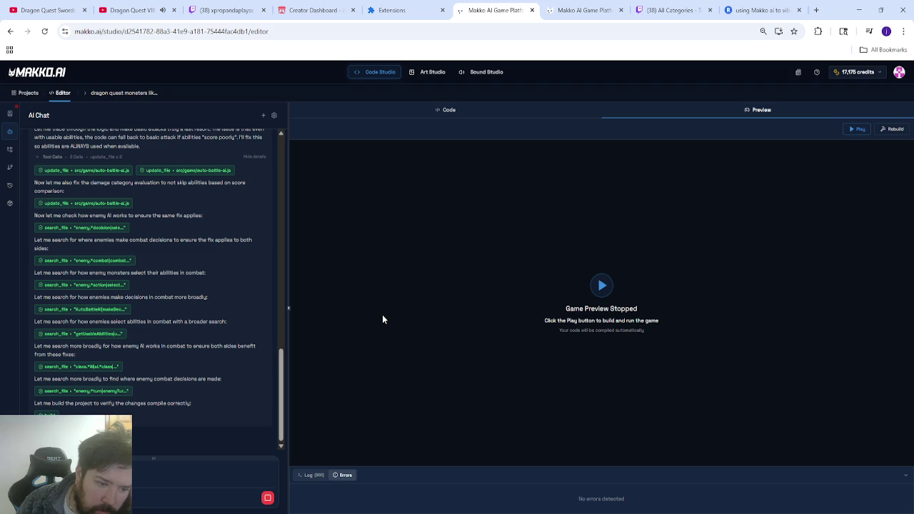
- Rebuild the game with the AI's auto-battle changes and run it in the preview
scroll(193, 348, up, 3)
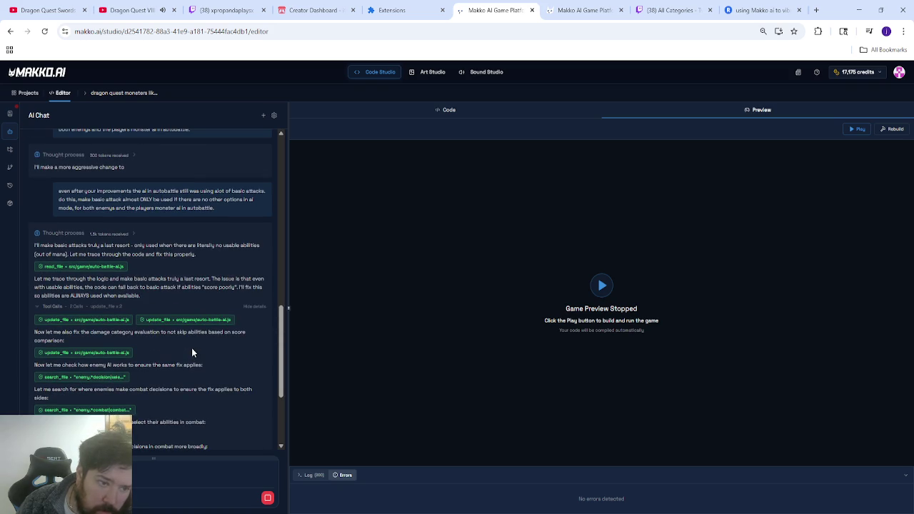
scroll(192, 348, down, 3)
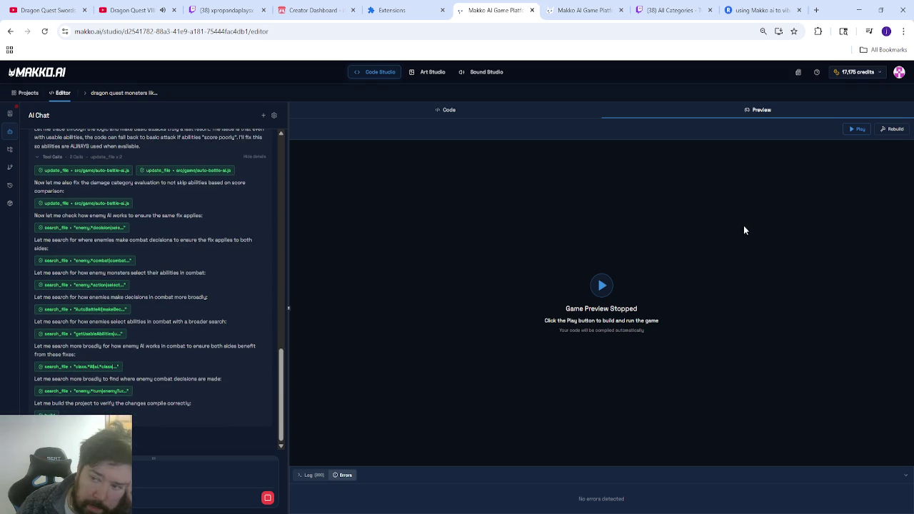
click(893, 129)
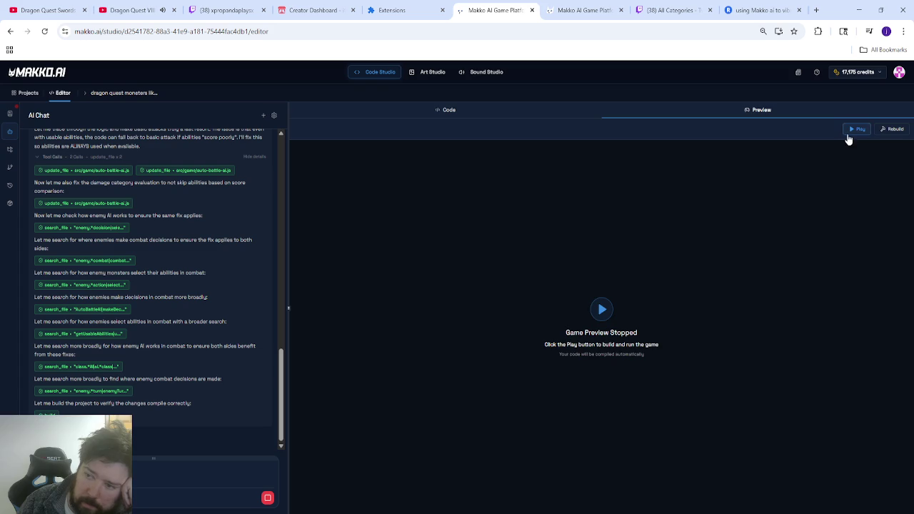
click(855, 130)
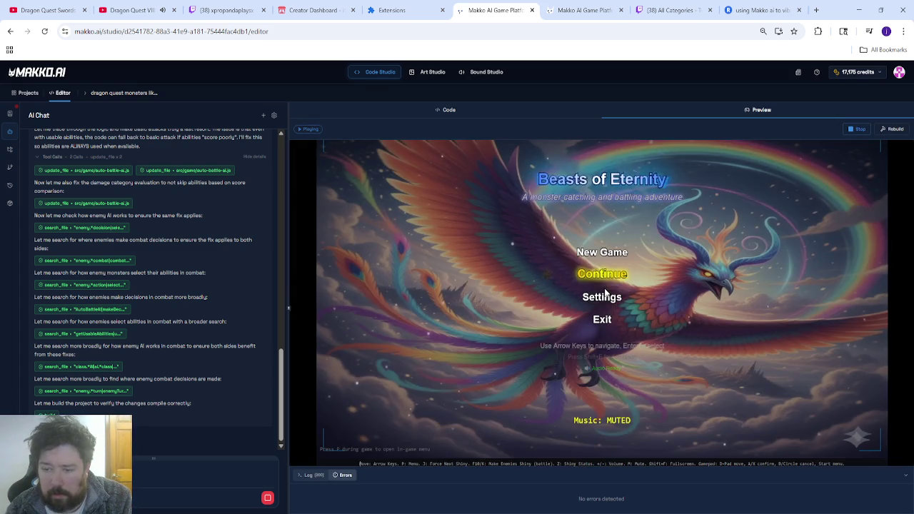
- Load Save Slot 2, walk the hero south to the Colosseum and open the tournament menu
click(604, 288)
click(604, 288)
key(Down)
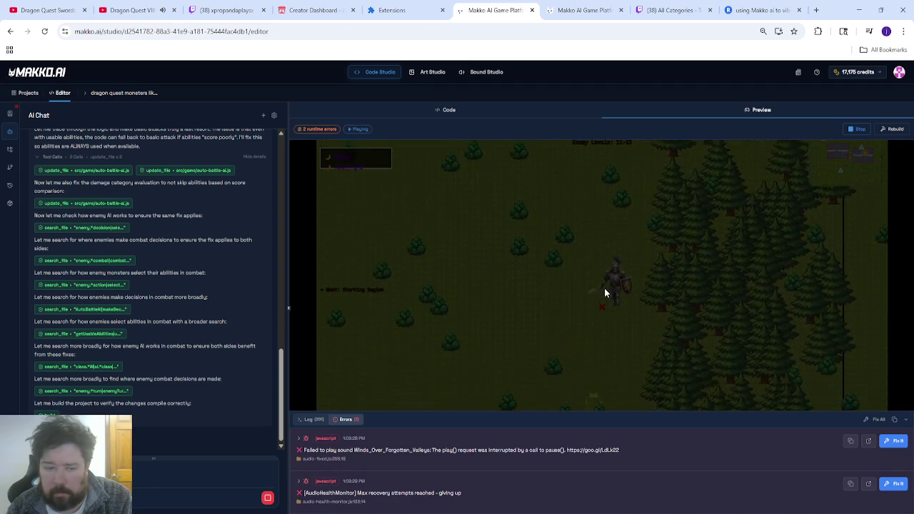
key(F11)
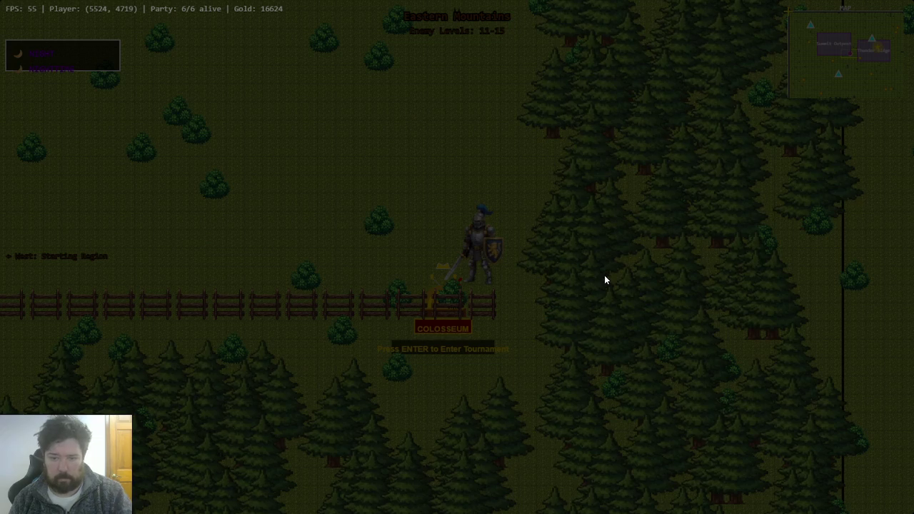
key(Down)
key(Left)
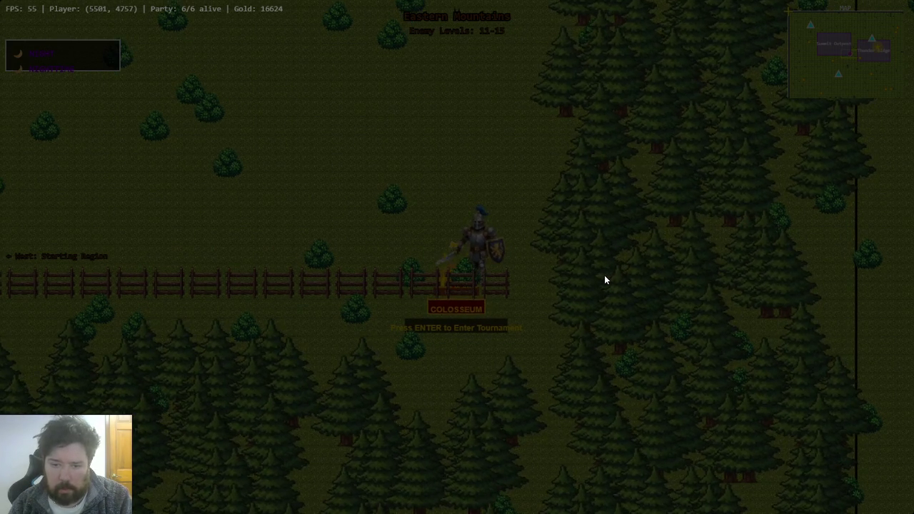
key(Return)
key(Return)
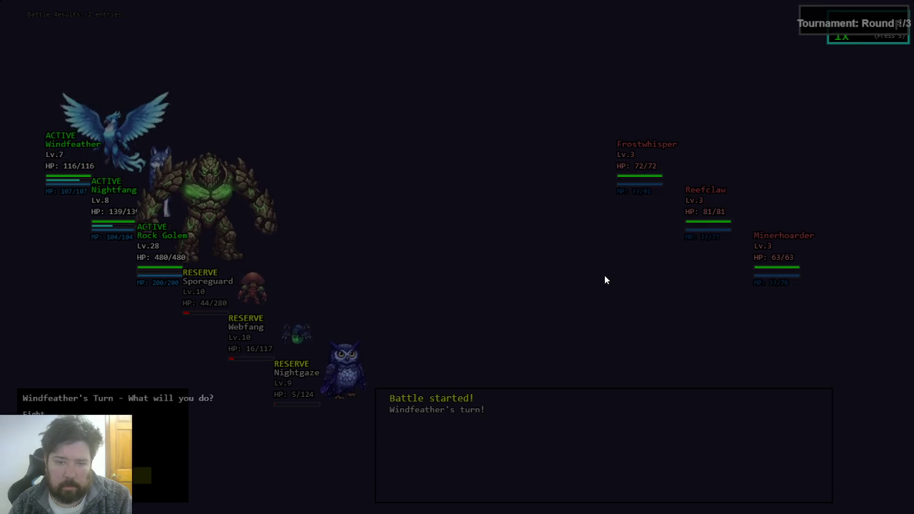
- Turn on auto-battle with the A key in fights 1 and 2 of the F-rank tournament
key(a)
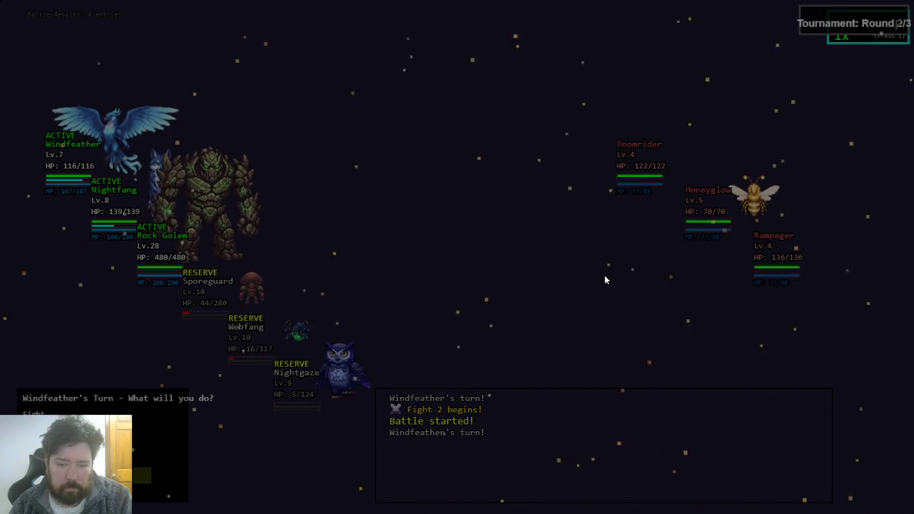
key(a)
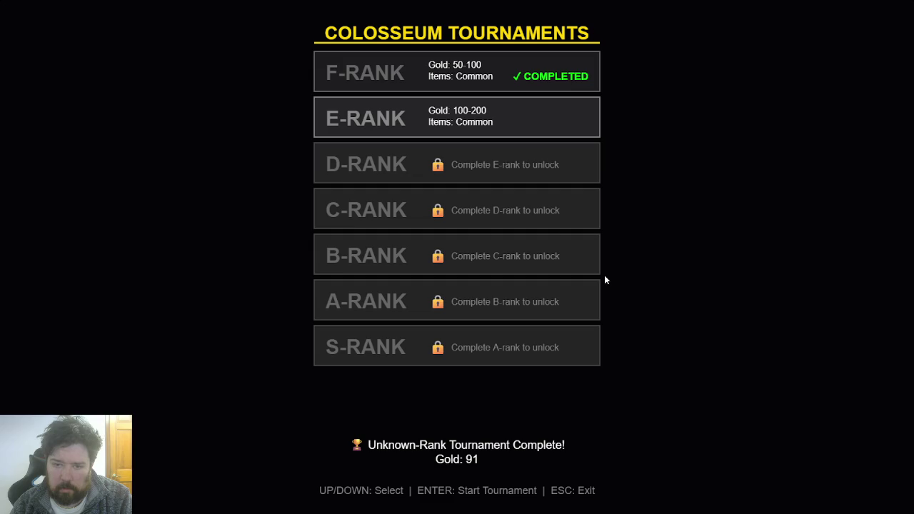
- Start the E-rank tournament and enable auto-battle in its first two fights
key(Return)
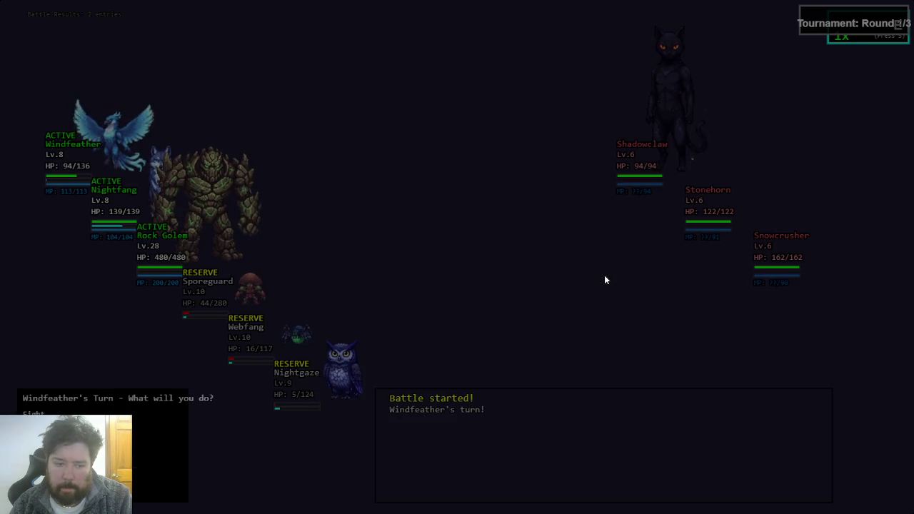
key(a)
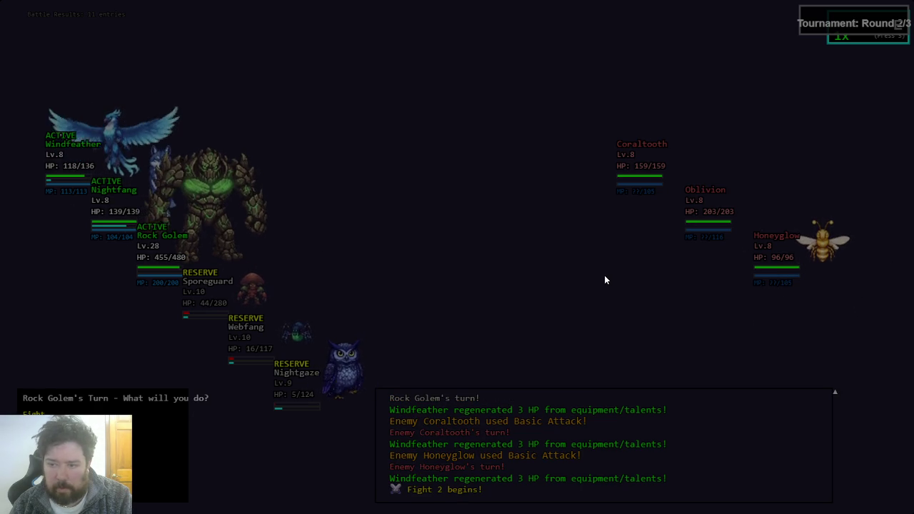
key(a)
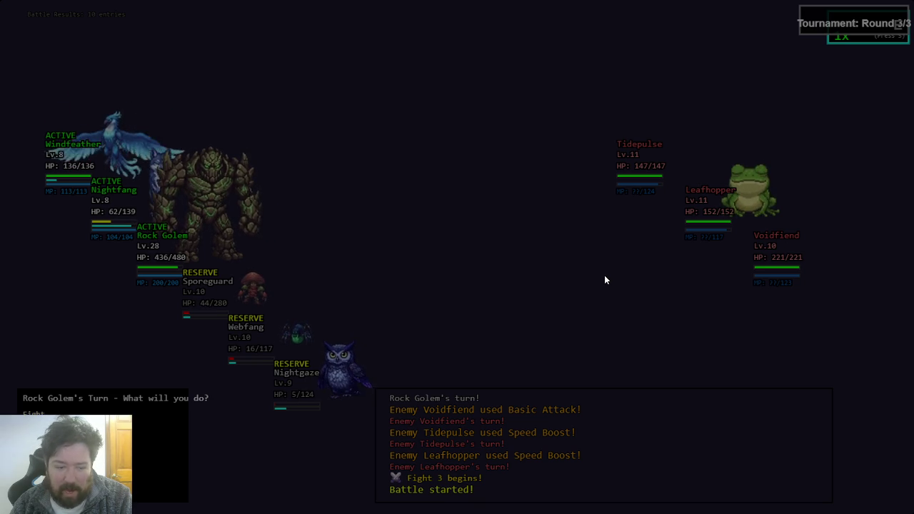
- Enable auto-battle for fight 3, leave fullscreen to view the editor, then restore fullscreen play
key(a)
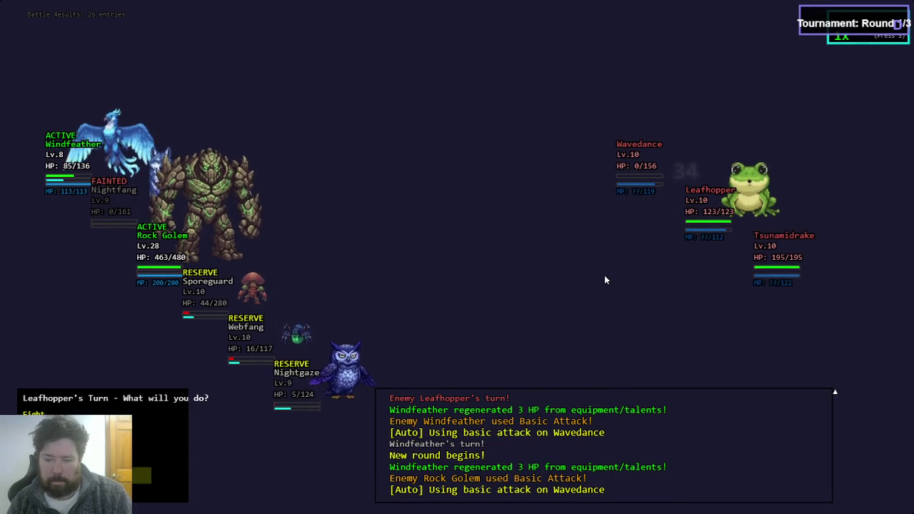
key(Escape)
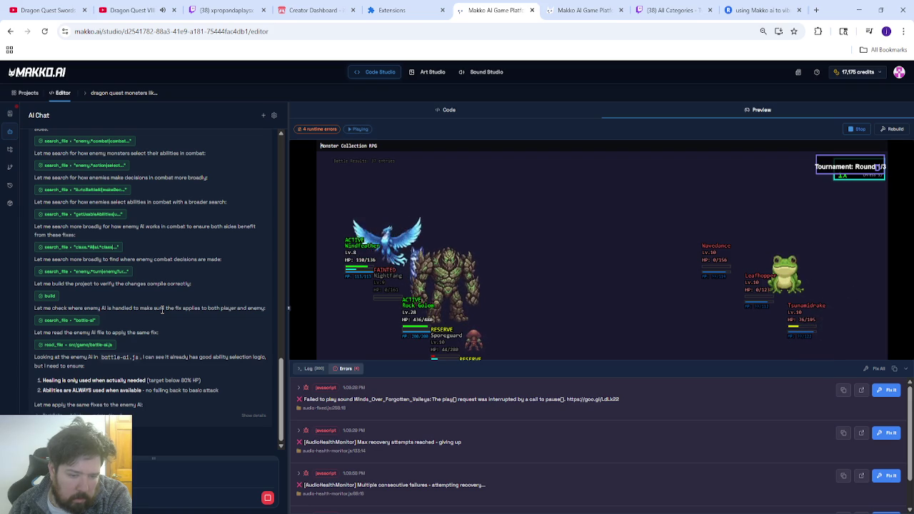
click(522, 238)
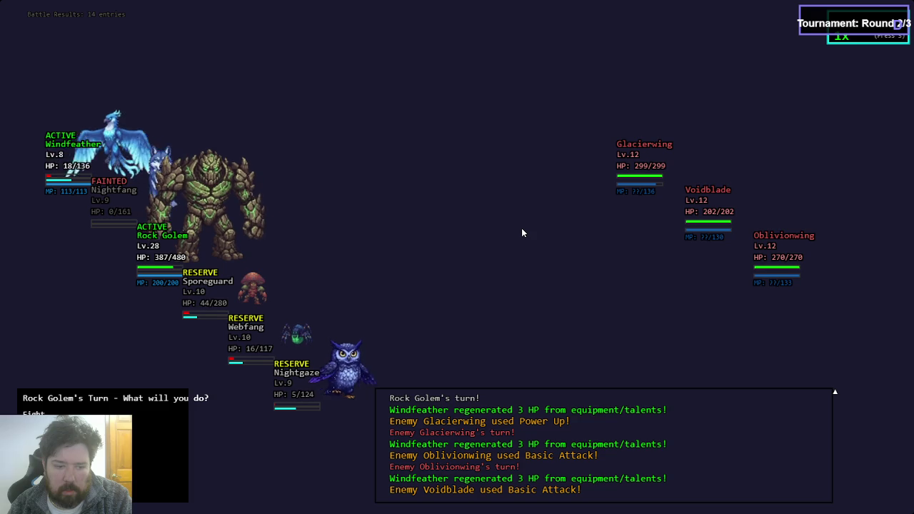
- Switch the D-rank round 2 fight to auto-battle and let it play out
key(a)
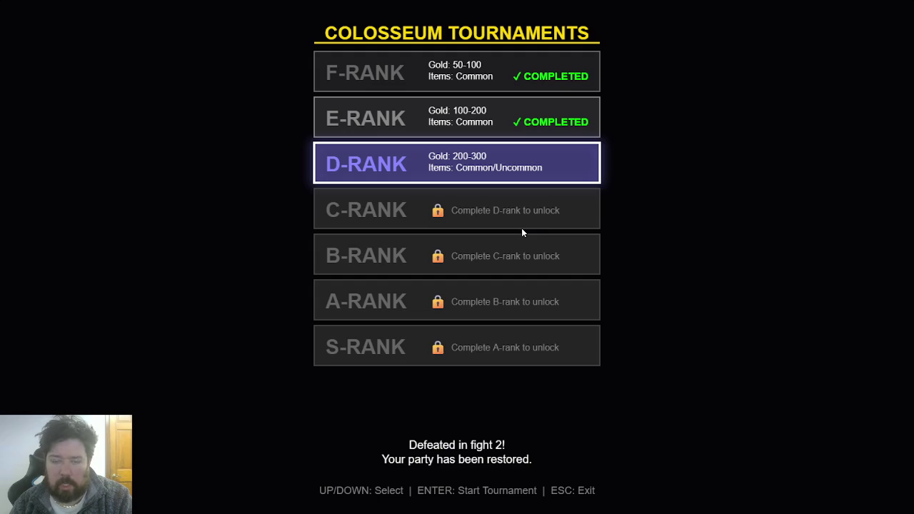
- Exit the Colosseum Tournaments list, walk the knight up from the entrance, then stop the preview
key(Escape)
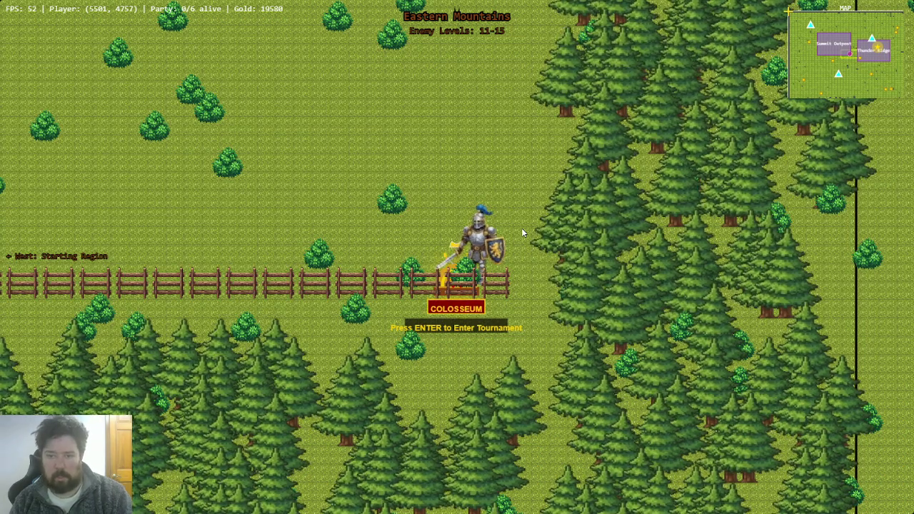
key(Up)
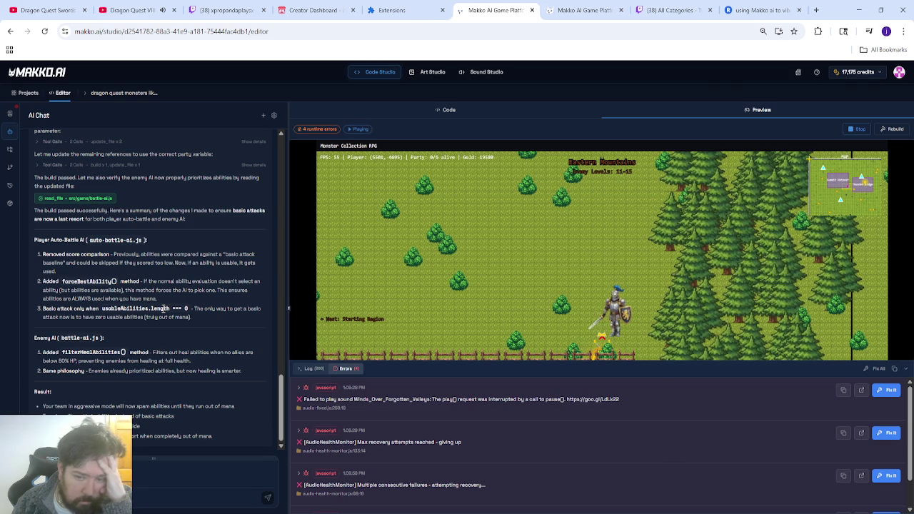
click(854, 130)
- Rebuild and relaunch the game preview and load Save Slot 2
click(898, 130)
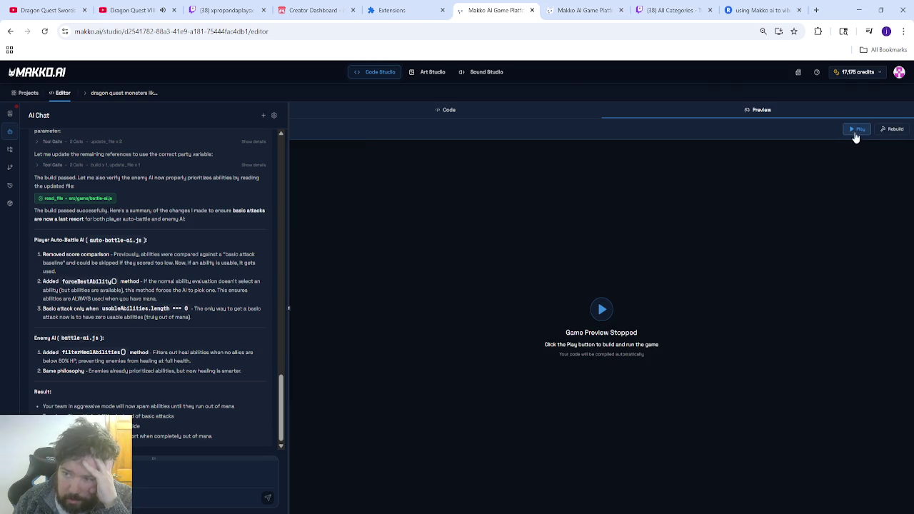
click(856, 131)
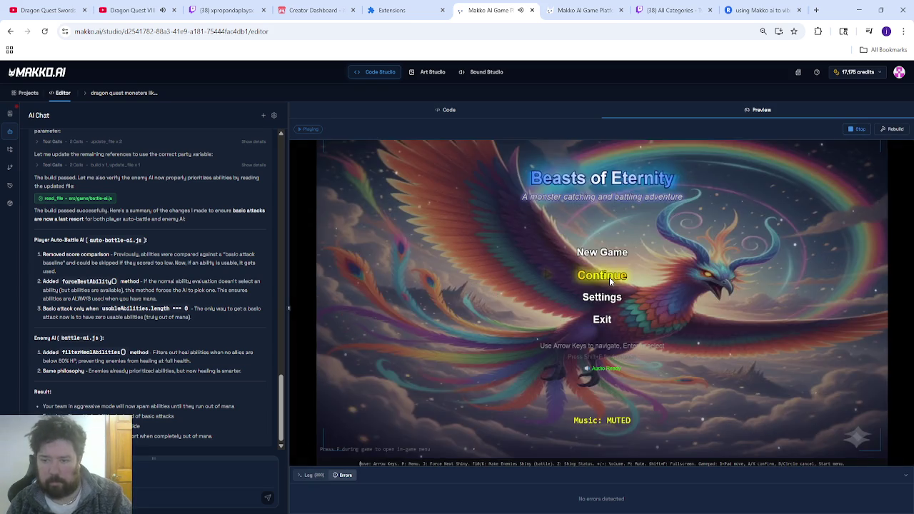
click(609, 277)
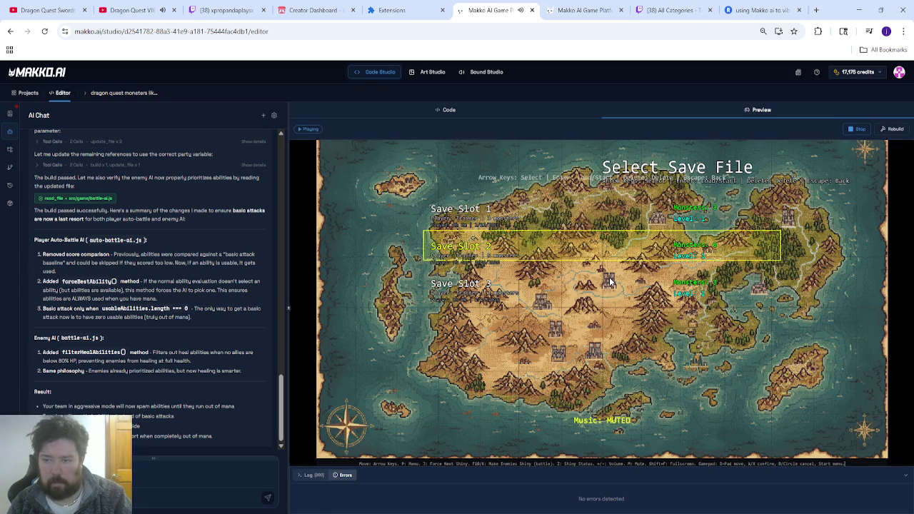
click(609, 277)
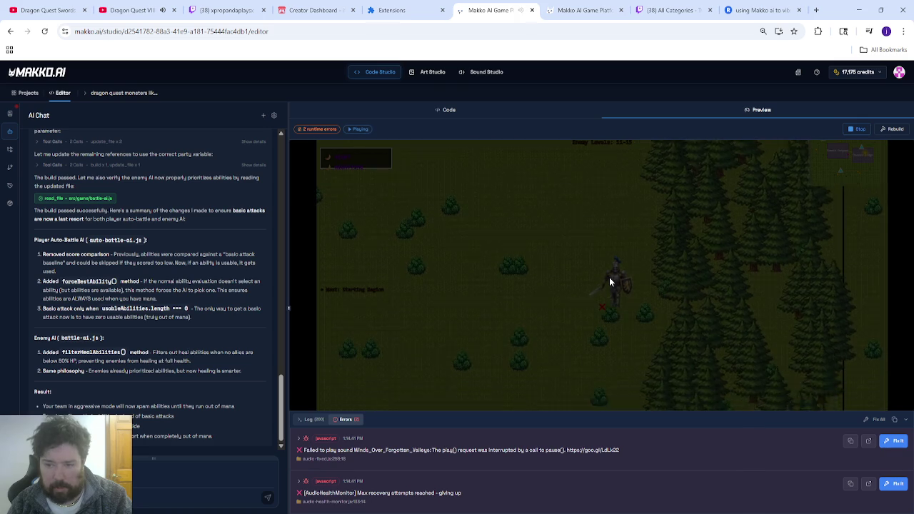
- Open the Party list and step through Windfeather, Nightfang and Rock Golem
key(Escape)
key(Return)
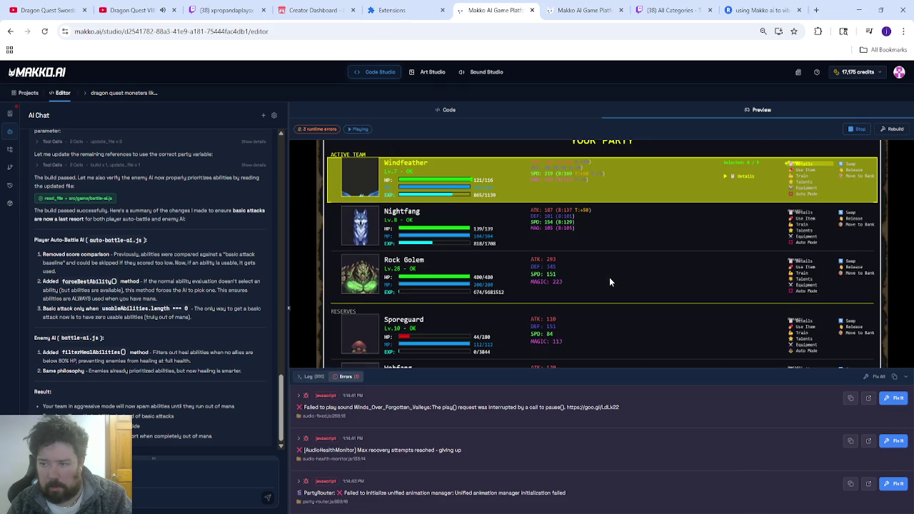
key(Down)
key(Up)
key(Down)
key(Down)
key(Down)
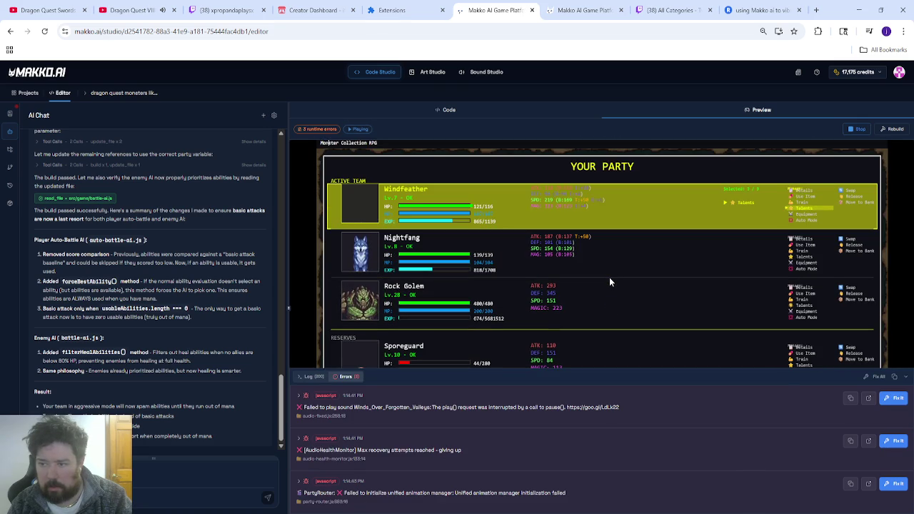
key(Down)
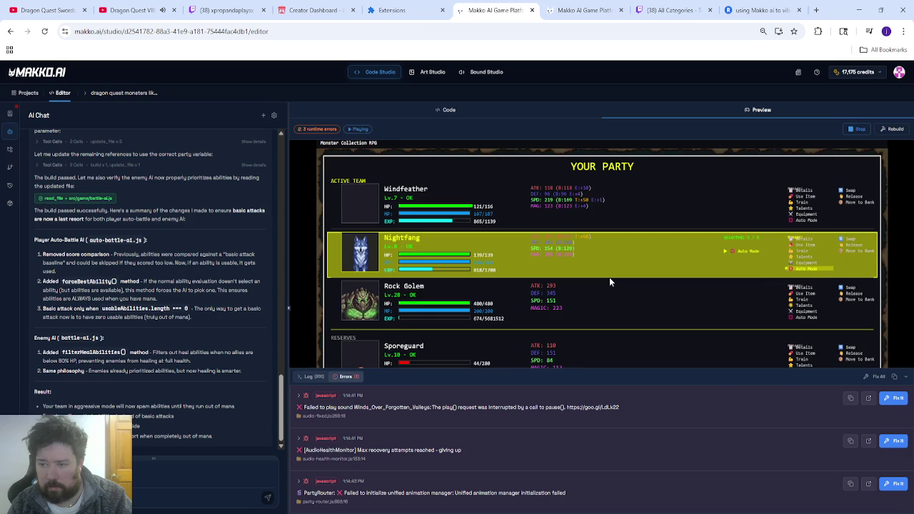
key(Down)
key(Escape)
key(Escape)
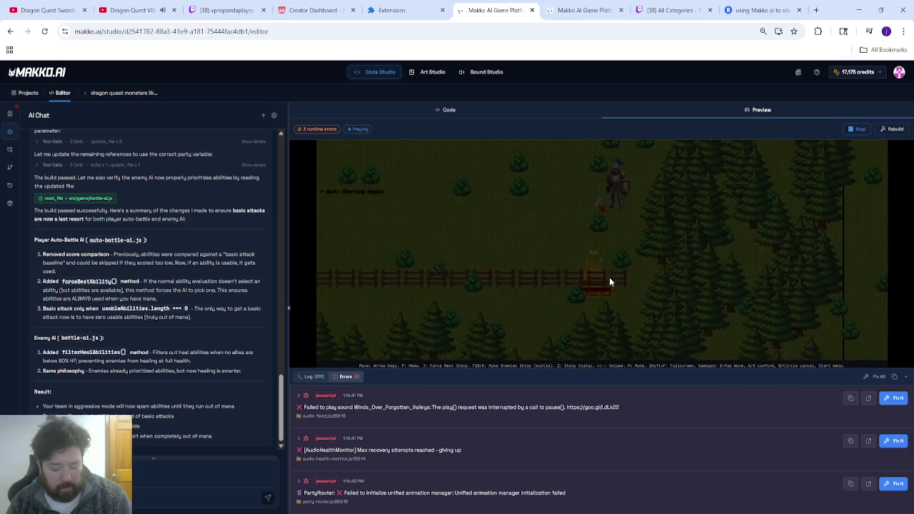
- Reopen the party list and review Rock Golem's stats and abilities
key(shift+f)
key(Escape)
key(Return)
key(Return)
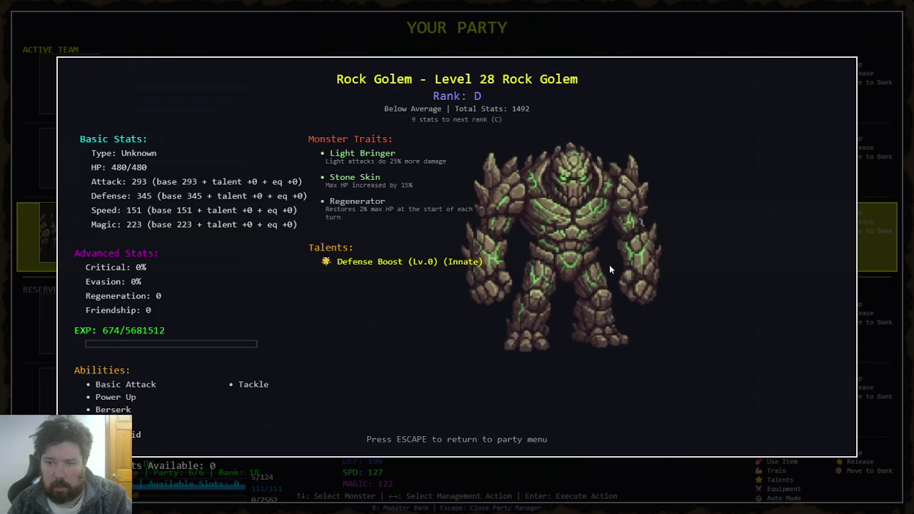
key(Escape)
key(Return)
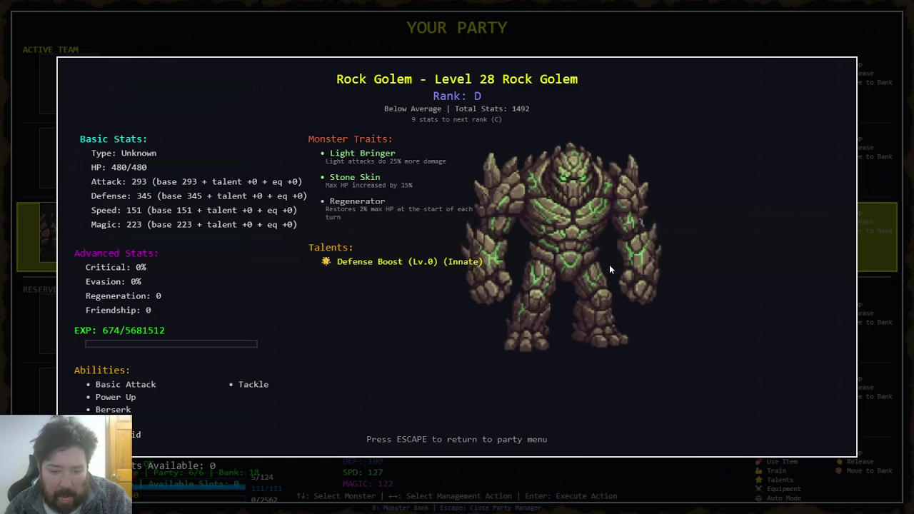
key(Escape)
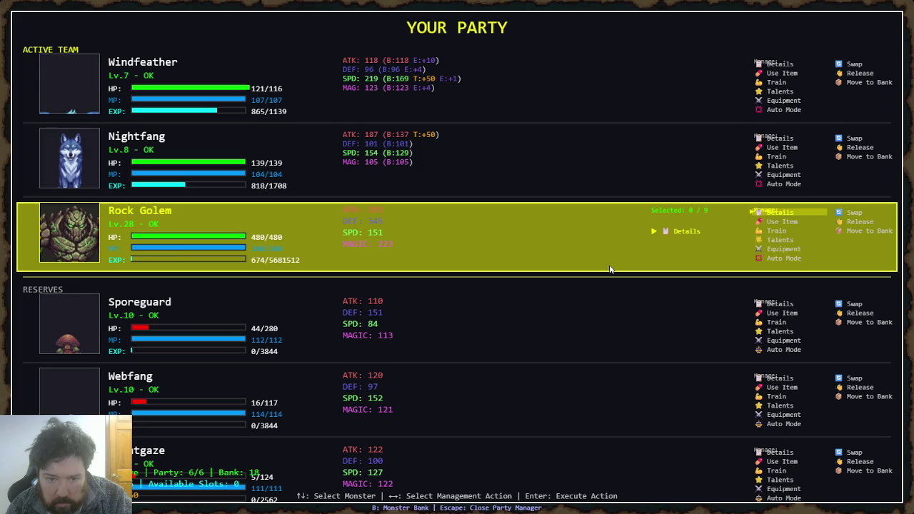
- Review Nightfang's and Windfeather's details, then close the party list and game menu
key(Up)
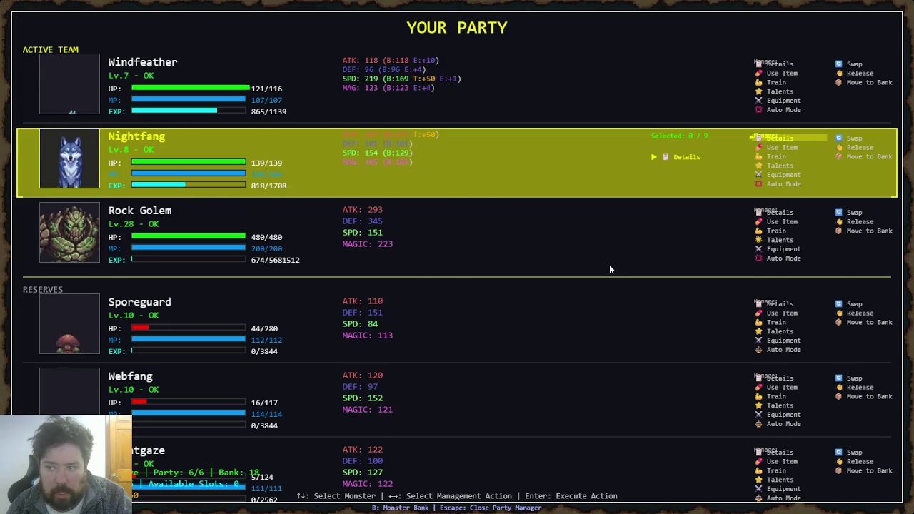
key(Return)
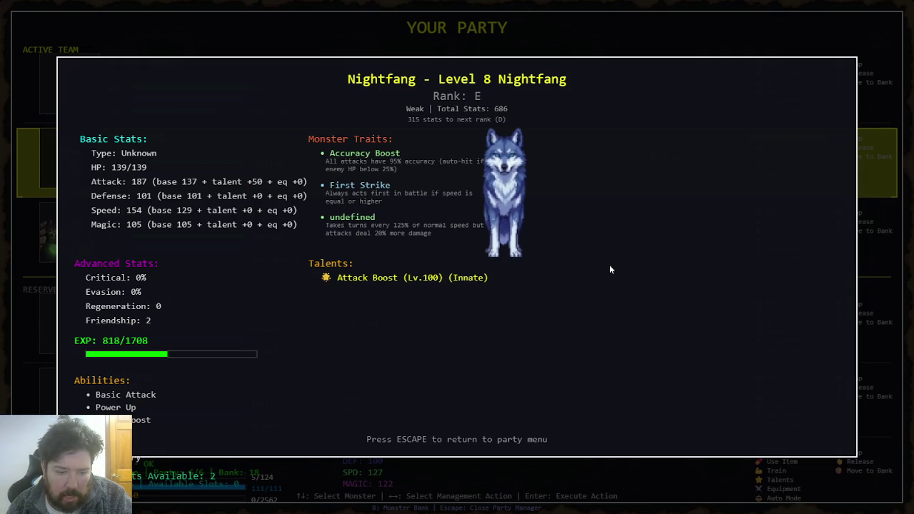
key(Escape)
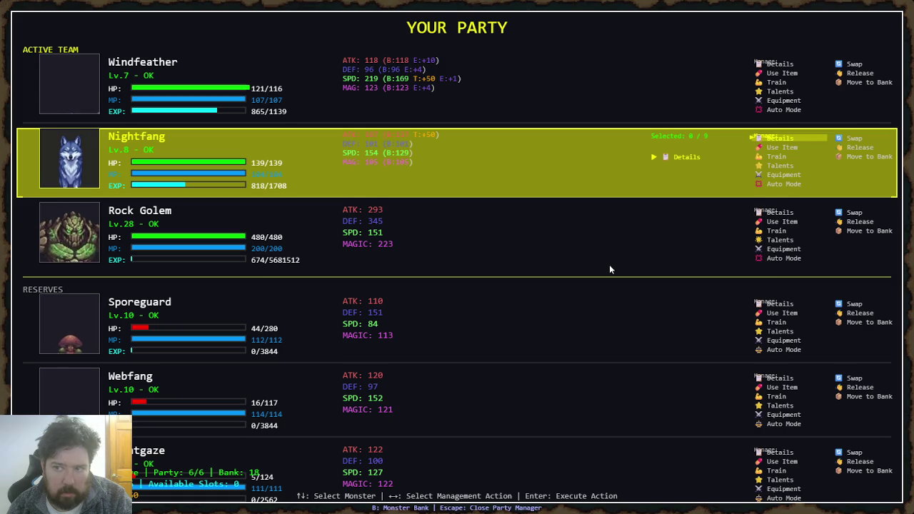
key(Up)
key(Return)
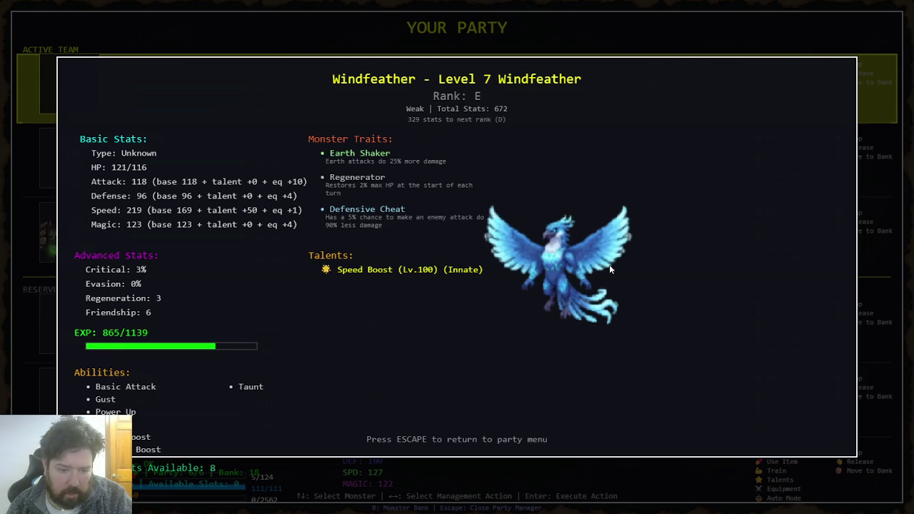
key(Escape)
key(Escape)
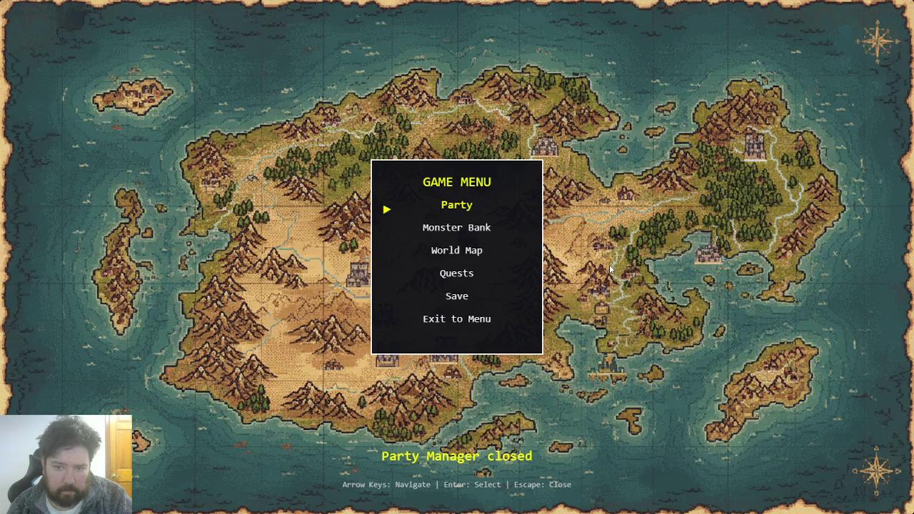
key(Escape)
key(Down)
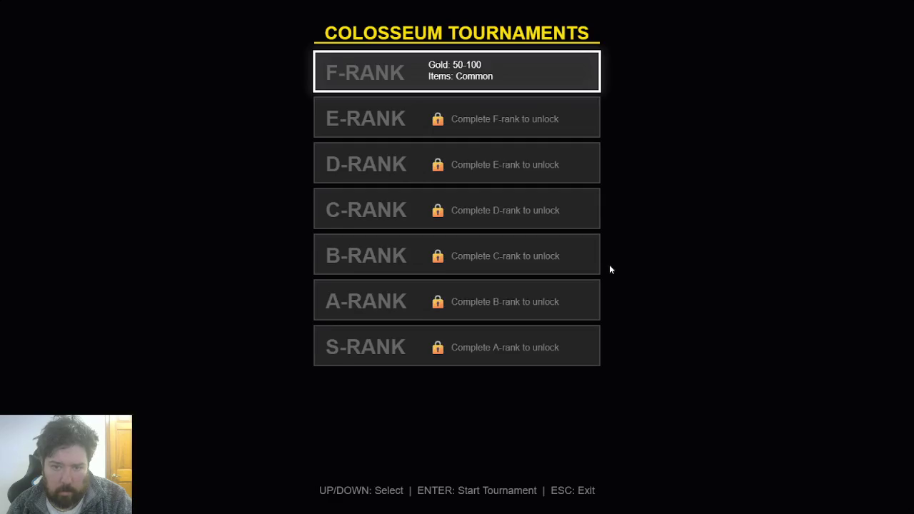
- Enter the F-RANK tournament with auto-battle on, win round 1, then exit fullscreen
key(Return)
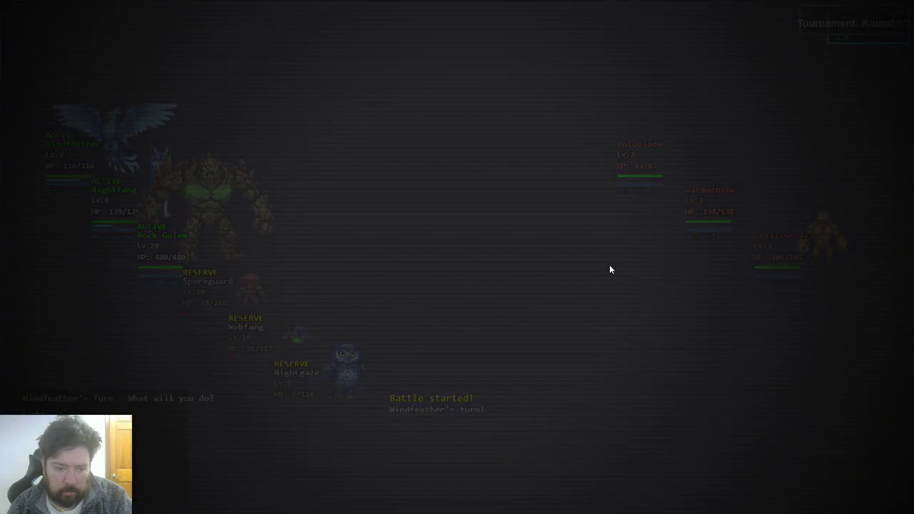
key(a)
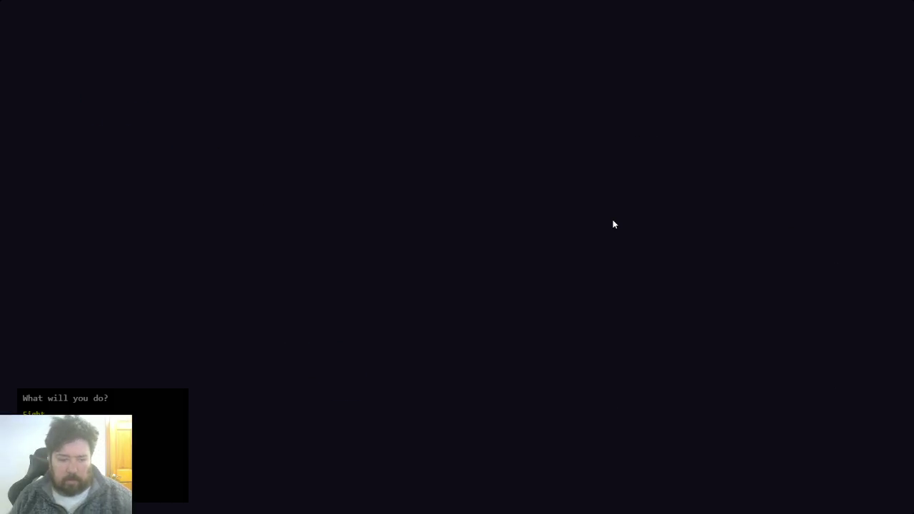
key(Escape)
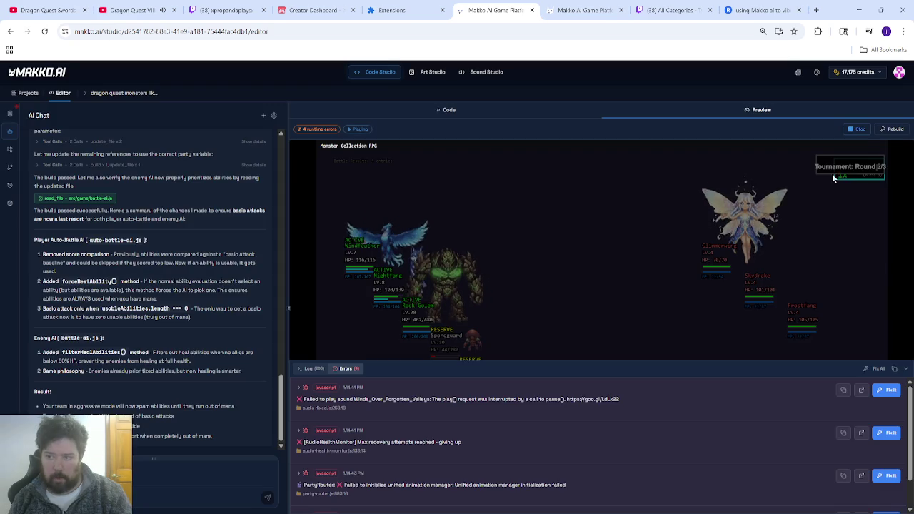
- Rebuild and relaunch the game, load a save, view the Party list, then stop the preview
click(857, 129)
click(854, 129)
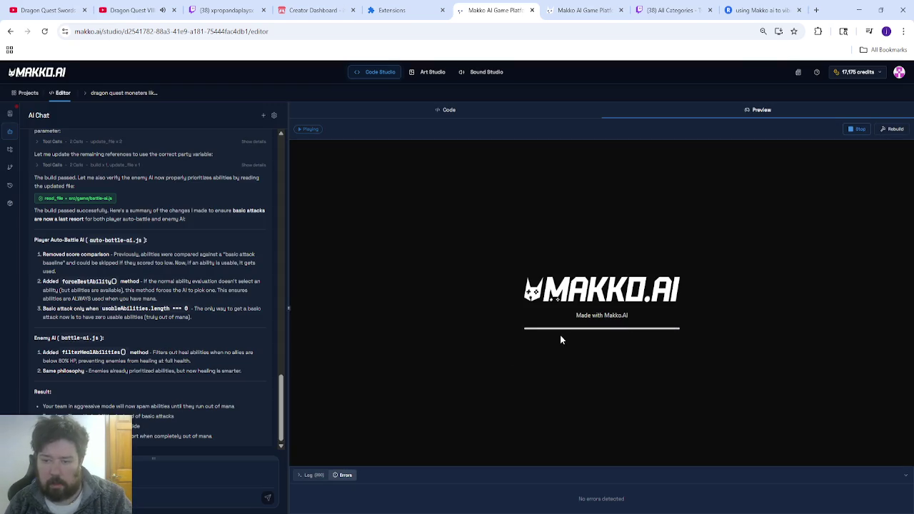
key(Return)
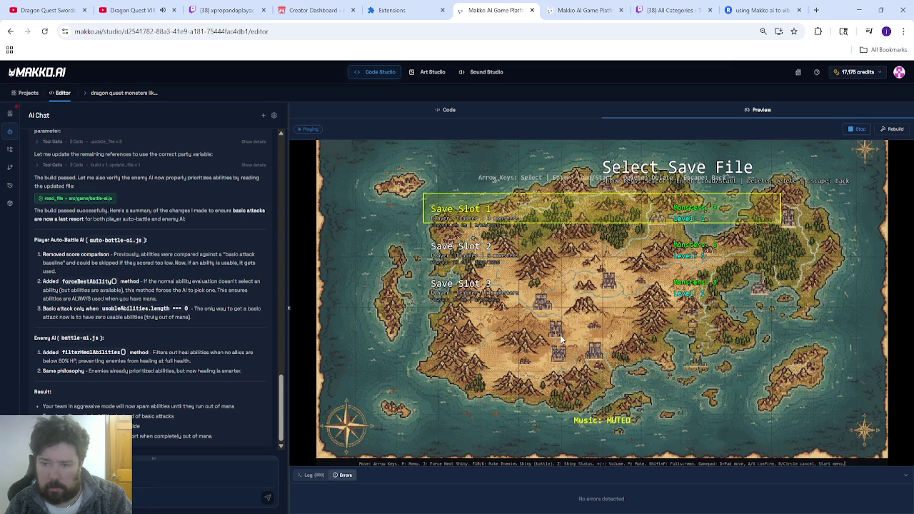
key(Return)
key(p)
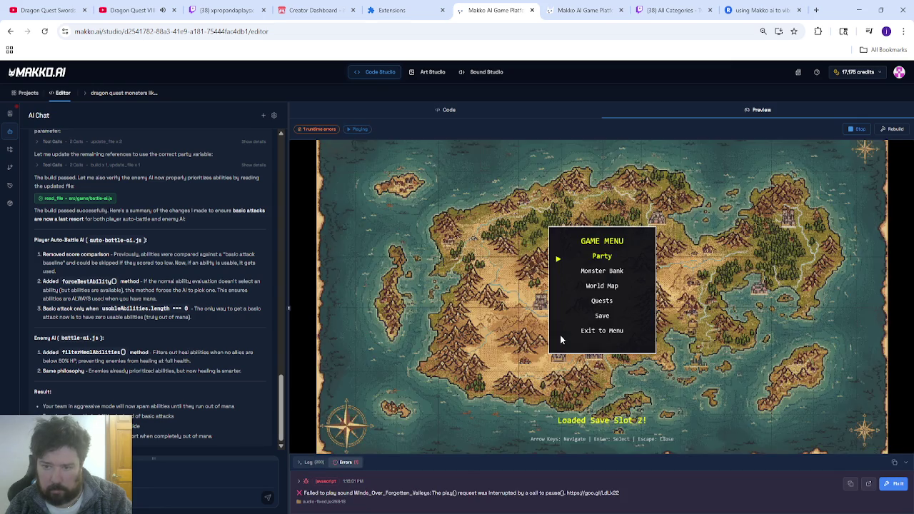
key(Return)
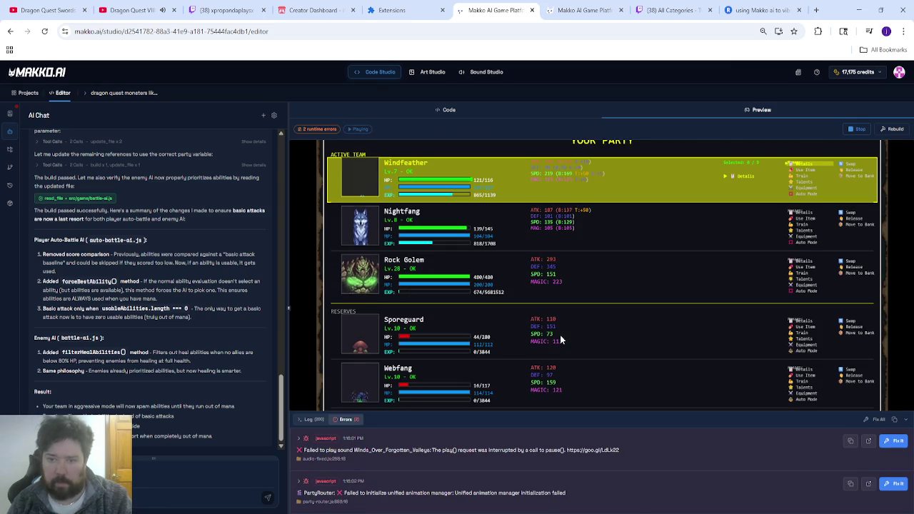
click(854, 129)
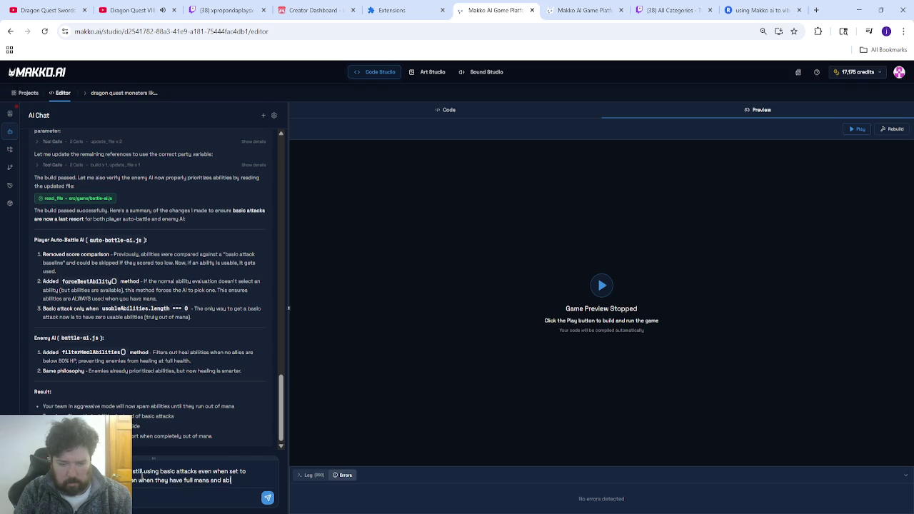
- Report to the assistant that player-team auto-battle uses basic attacks instead of tackle or gust
text(unt)
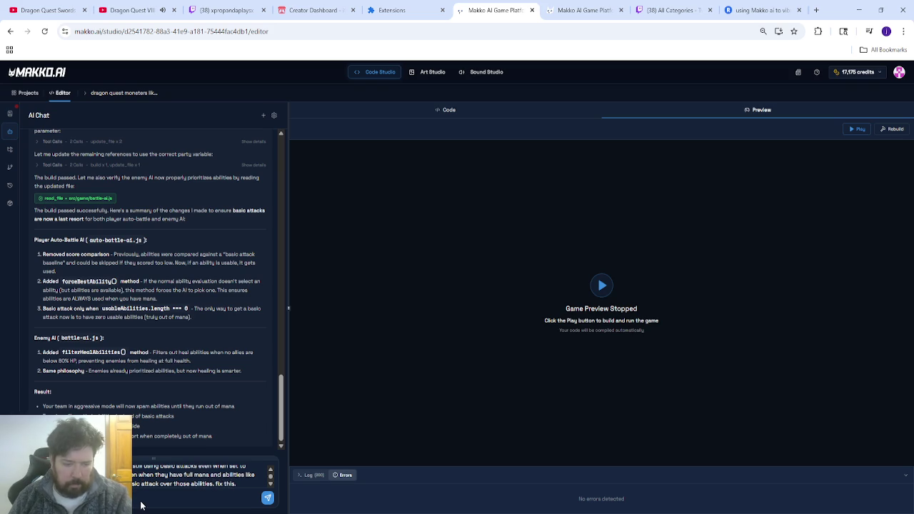
scroll(140, 489, up, 1)
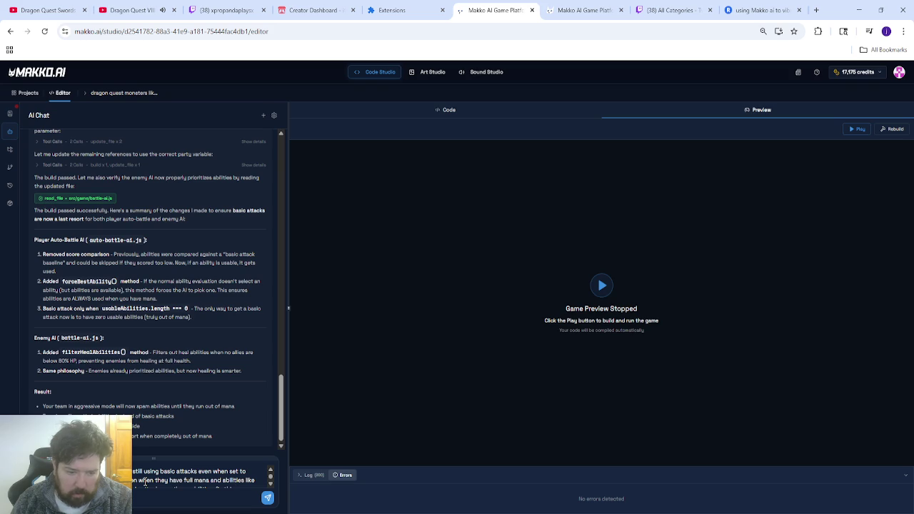
scroll(160, 481, down, 1)
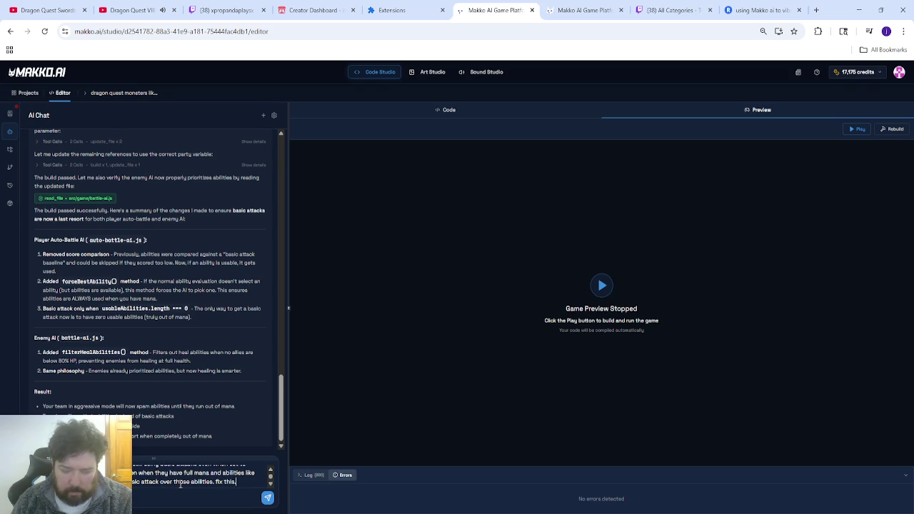
key(Return)
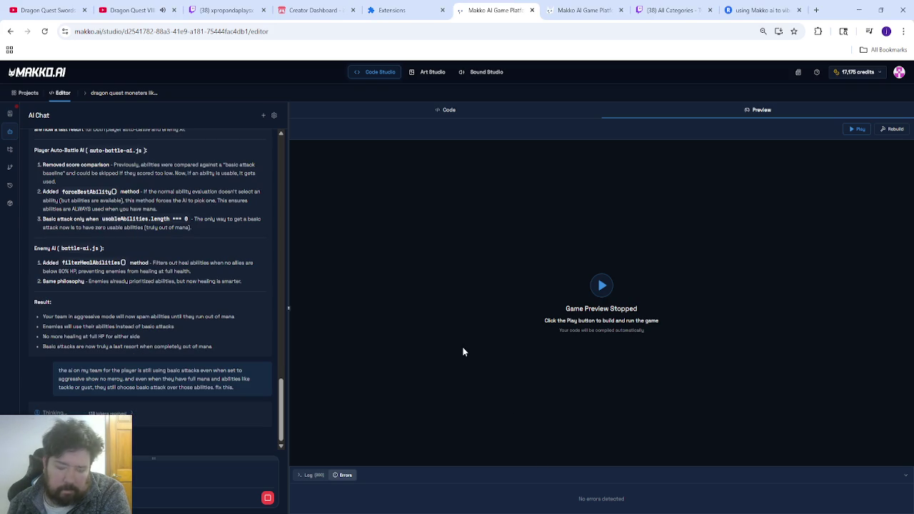
click(214, 10)
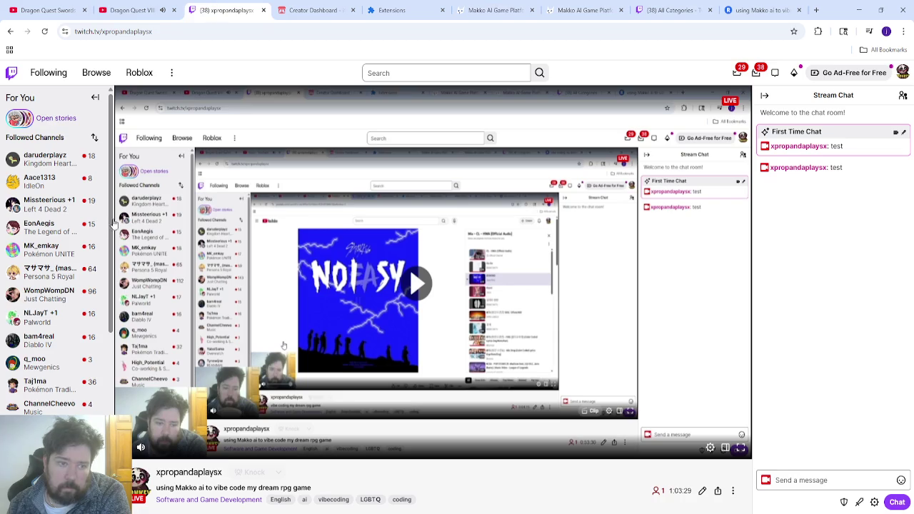
- Open Twitch Browse in a new tab and join the live 'Creating a world-building MMORPG' channel
middle_click(96, 72)
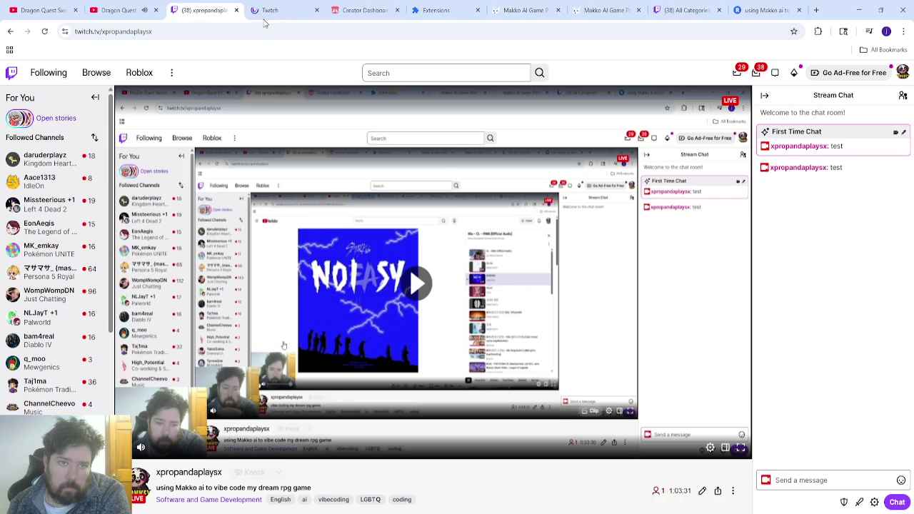
key(ctrl+Tab)
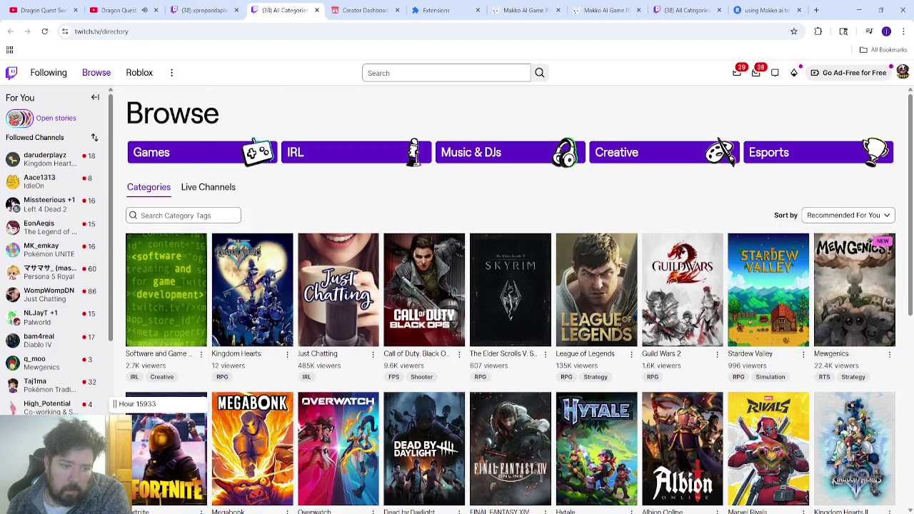
scroll(64, 321, down, 3)
scroll(61, 330, down, 2)
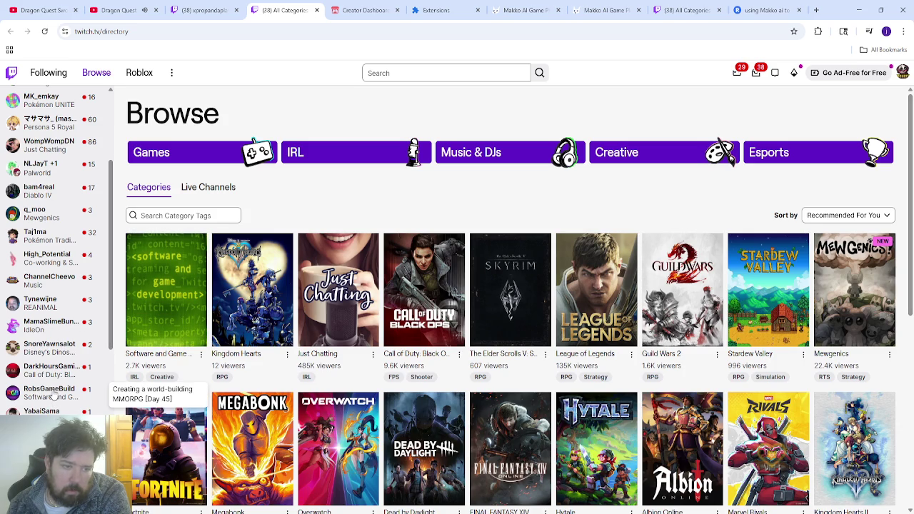
click(50, 392)
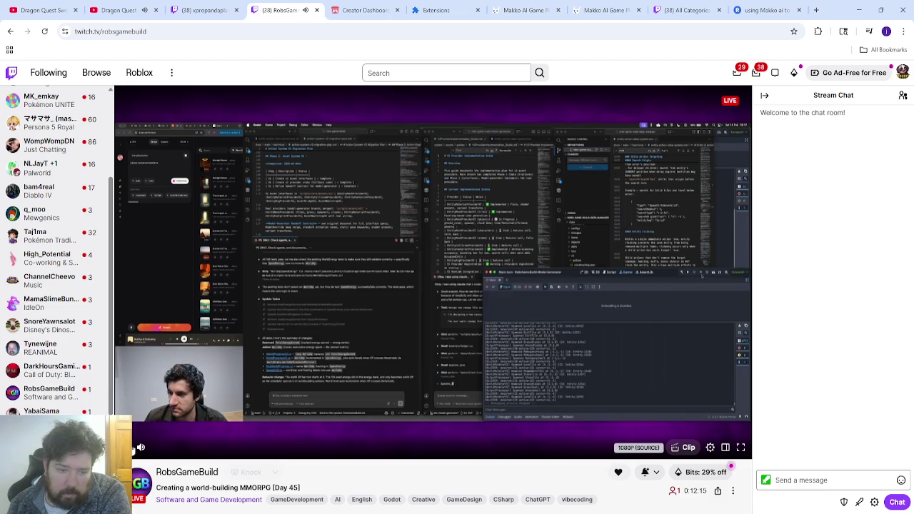
- Post 'yo' and 'im streaming atm too lol trying to not be so lonely 🥲' in chat
scroll(61, 300, up, 5)
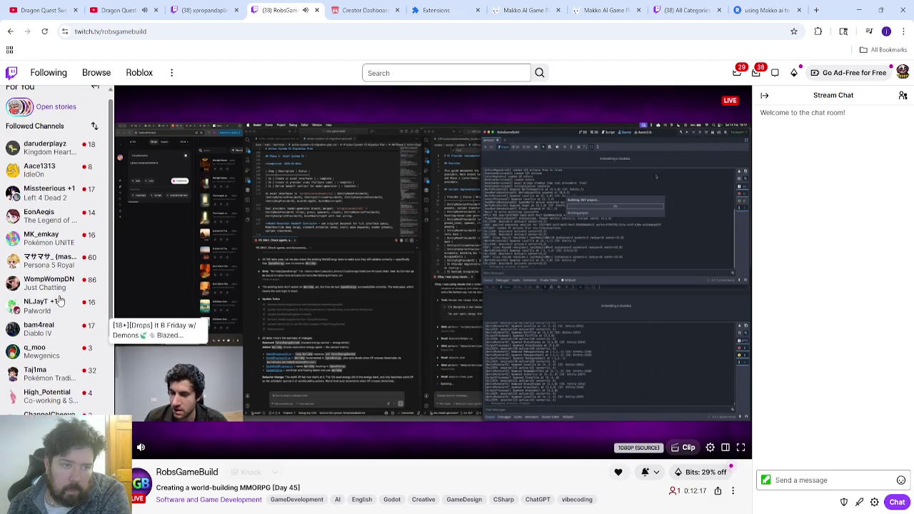
click(805, 481)
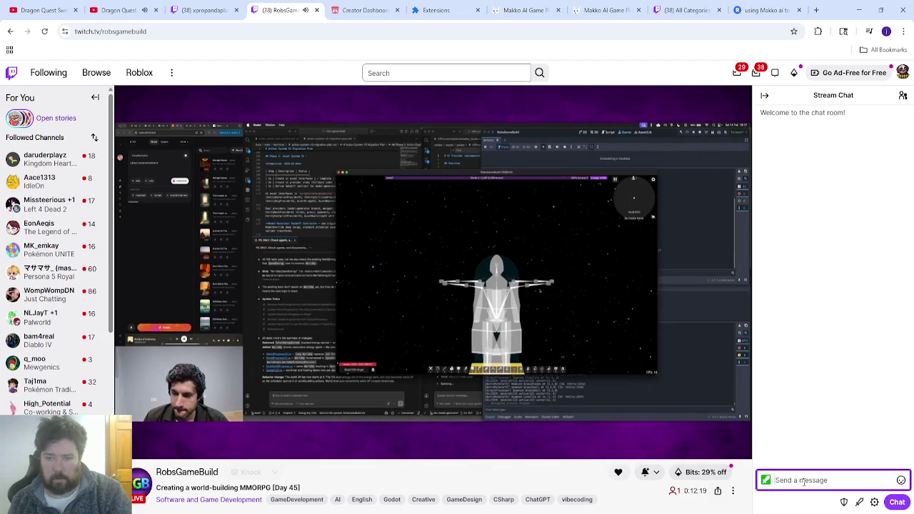
text(yo)
key(Return)
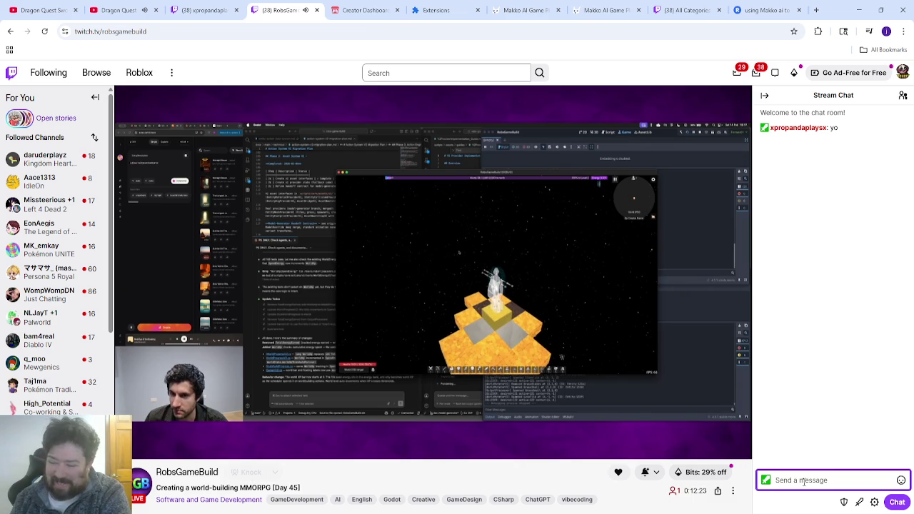
text(im streaming)
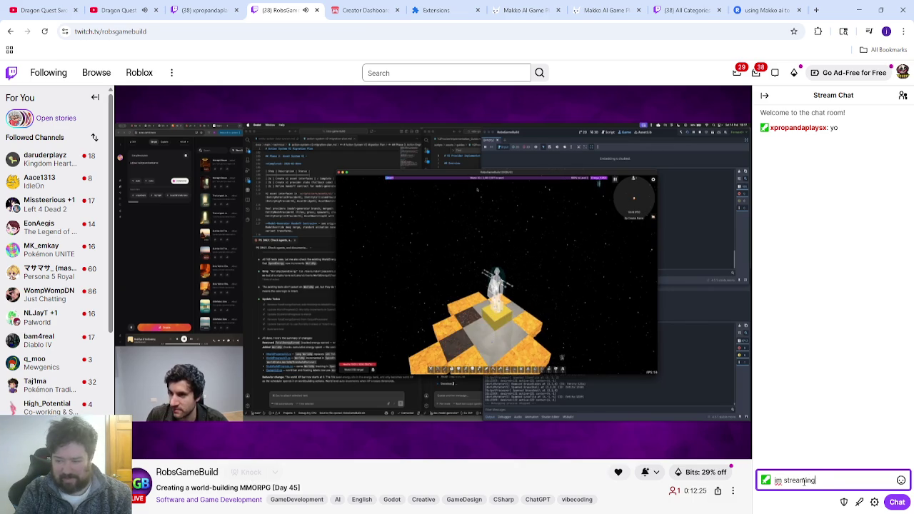
text( atm too lol try)
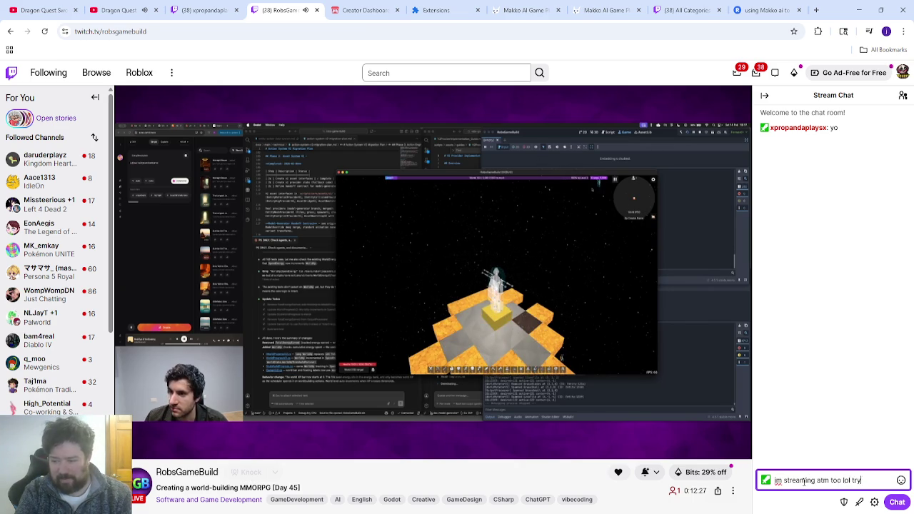
text(ing to not be so l)
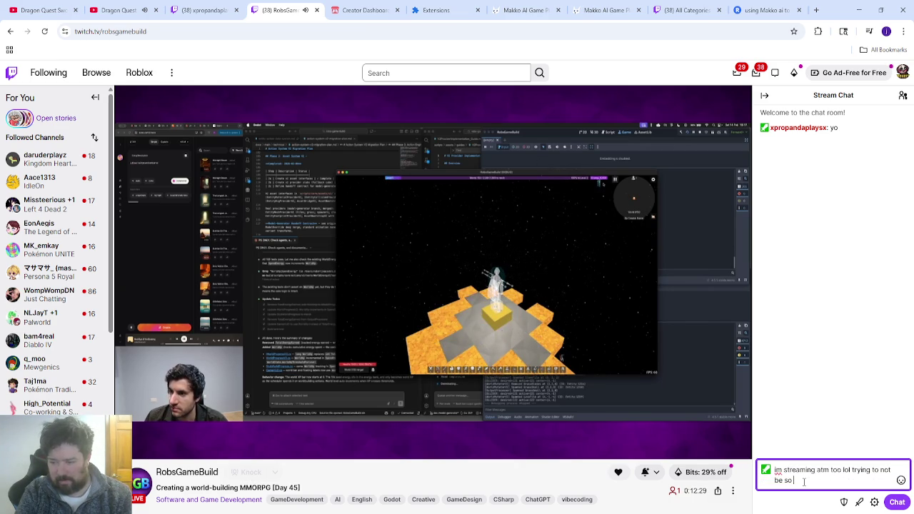
text(onely 🥲)
key(Return)
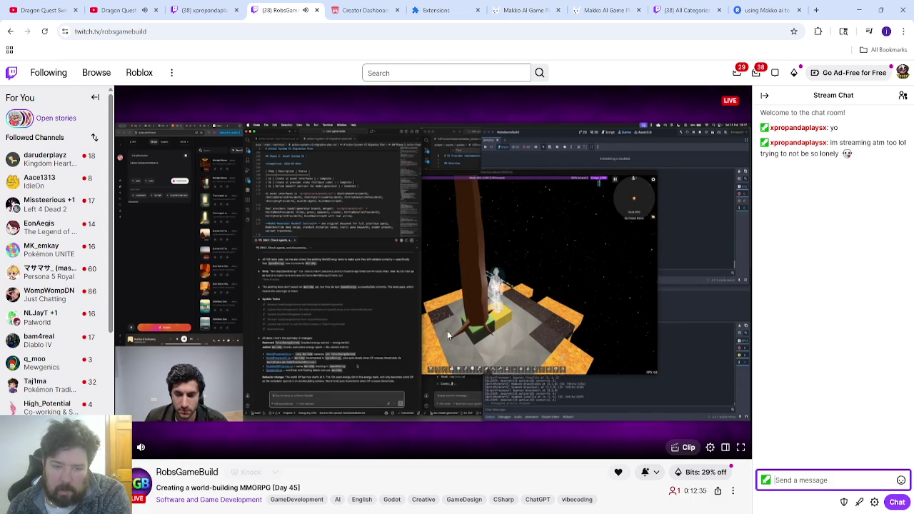
- Post chat messages saying PvP now works in your game and it's so cool, then pause the soundtrack
click(525, 10)
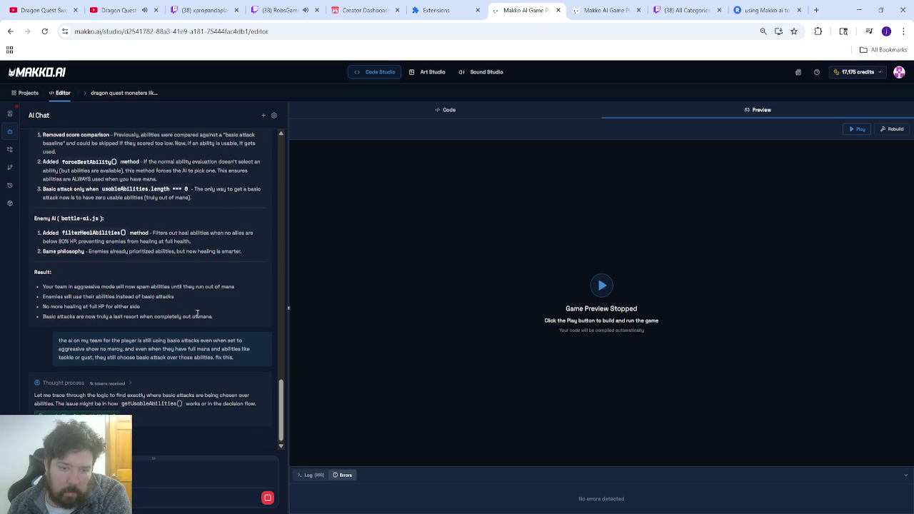
click(278, 10)
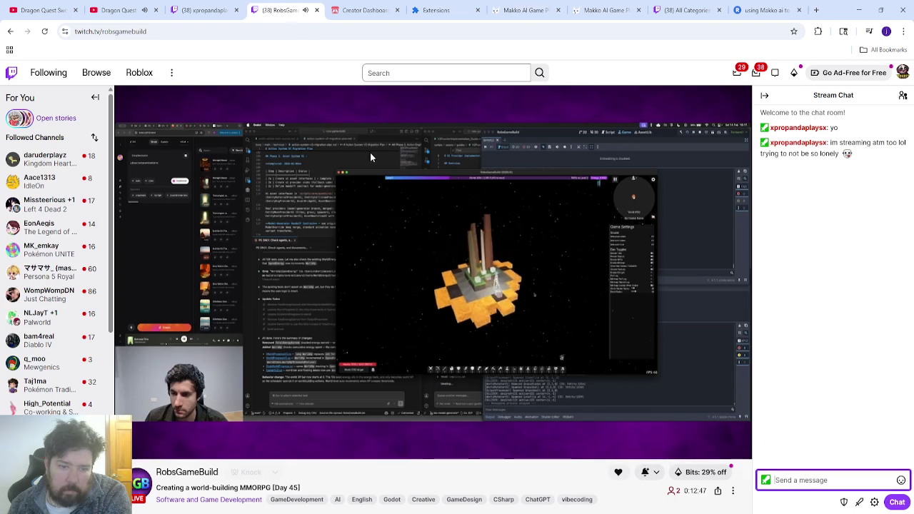
text(iid i tell you i go)
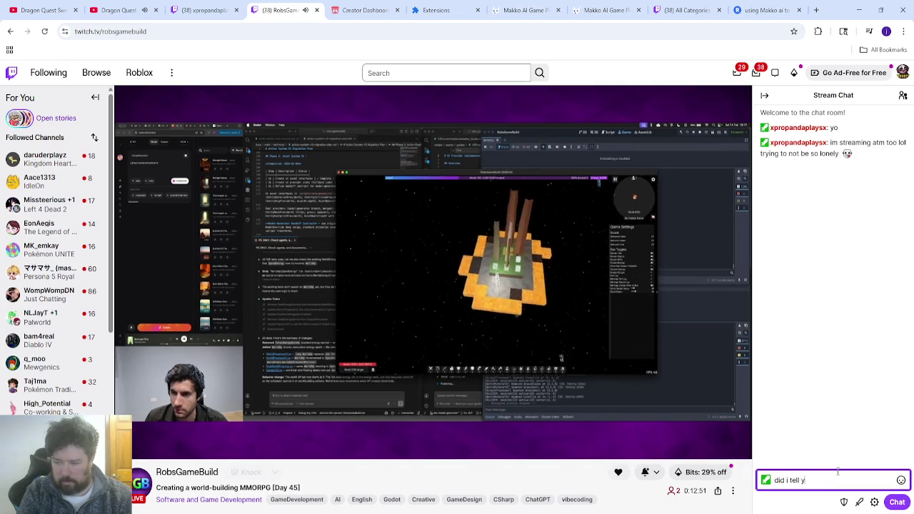
text(t pvp working )
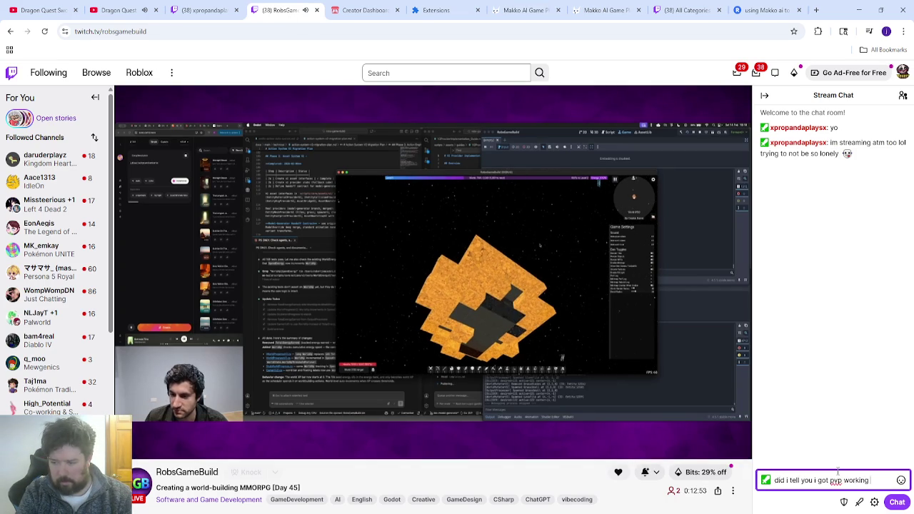
text(and players can f)
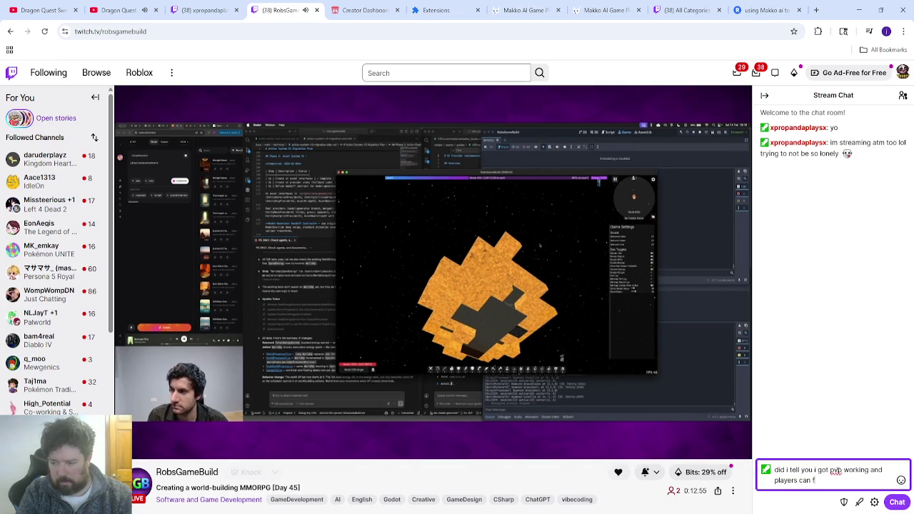
text(ight each)
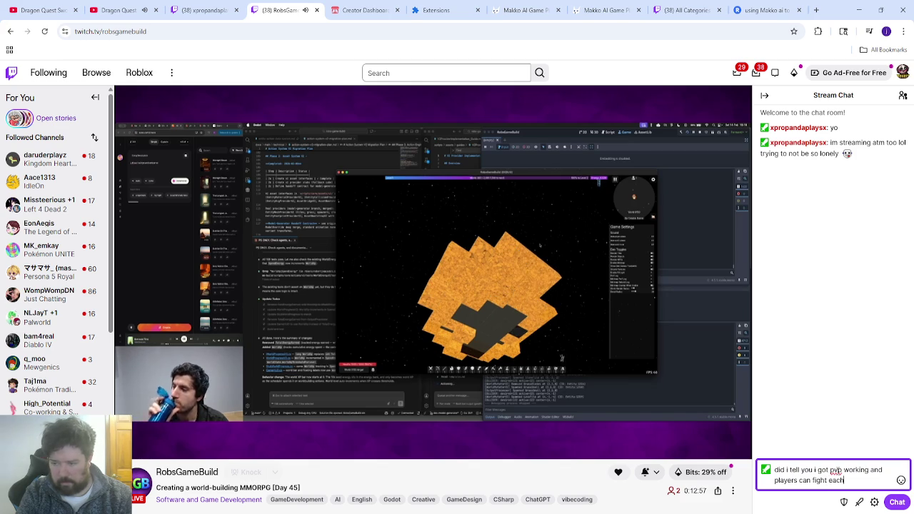
text( others in my game?)
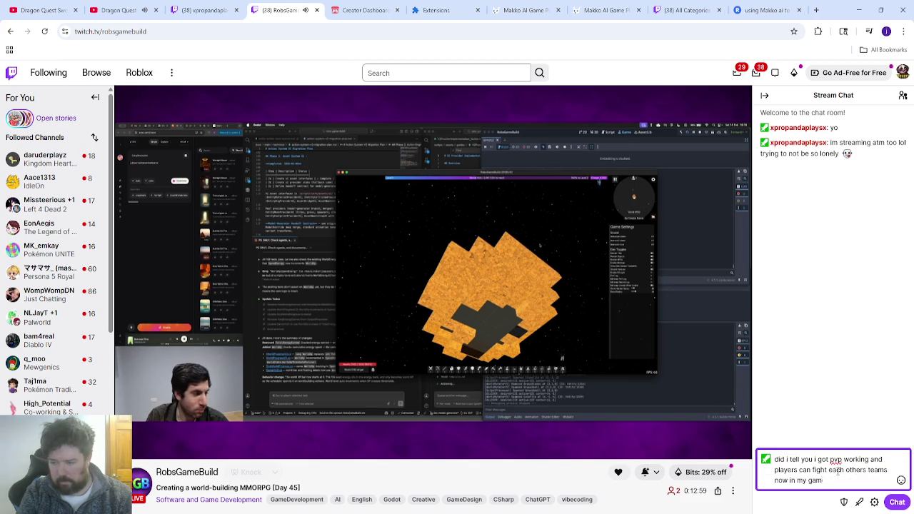
key(Return)
text(its)
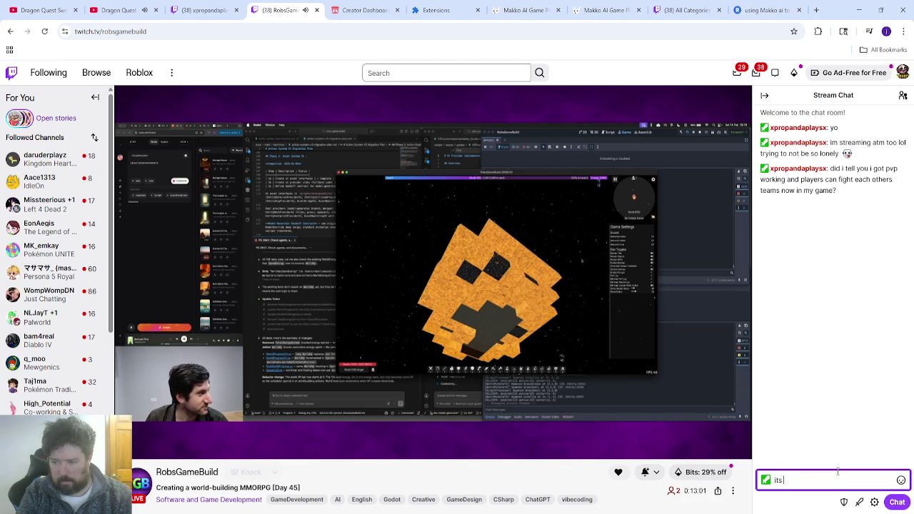
text(O)
text(l)
key(Return)
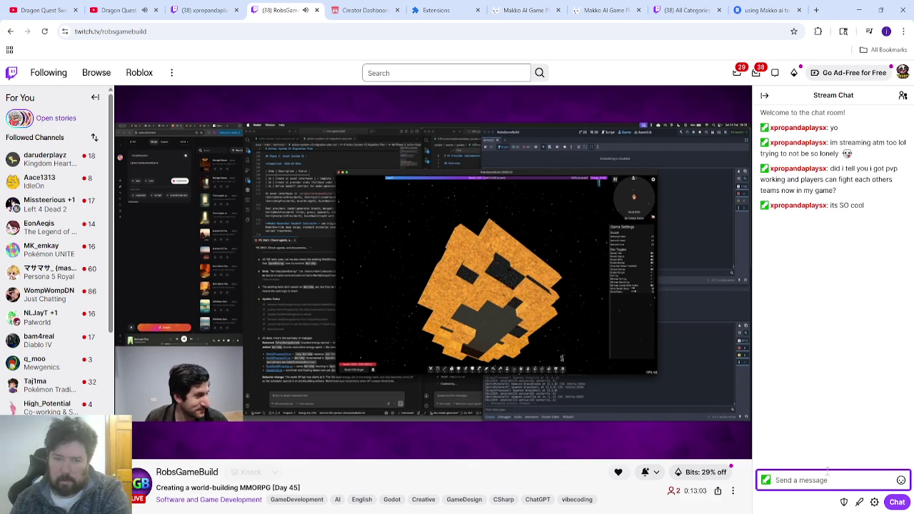
click(117, 10)
click(314, 272)
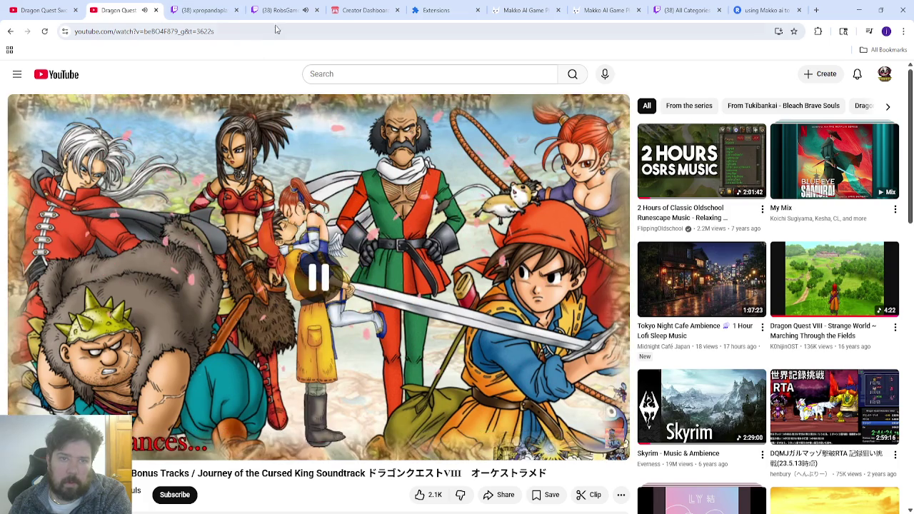
- Return to the creator's Twitch stream tab
click(279, 10)
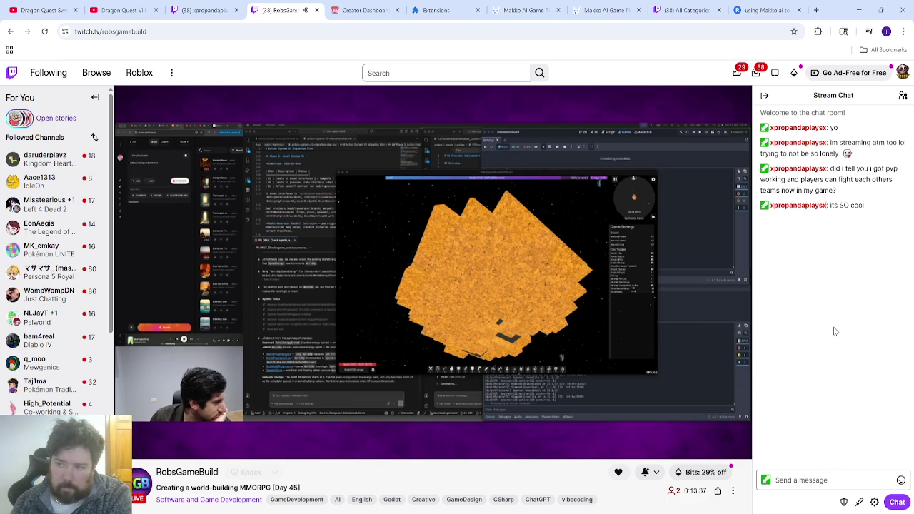
- Post chat messages about the PvE colosseum you're building and fighting AI teams too
click(819, 479)
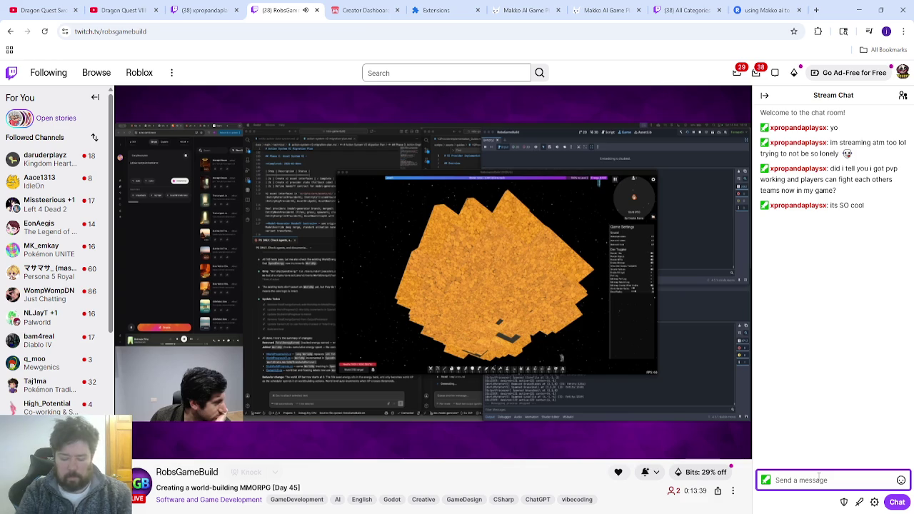
text(now i got a)
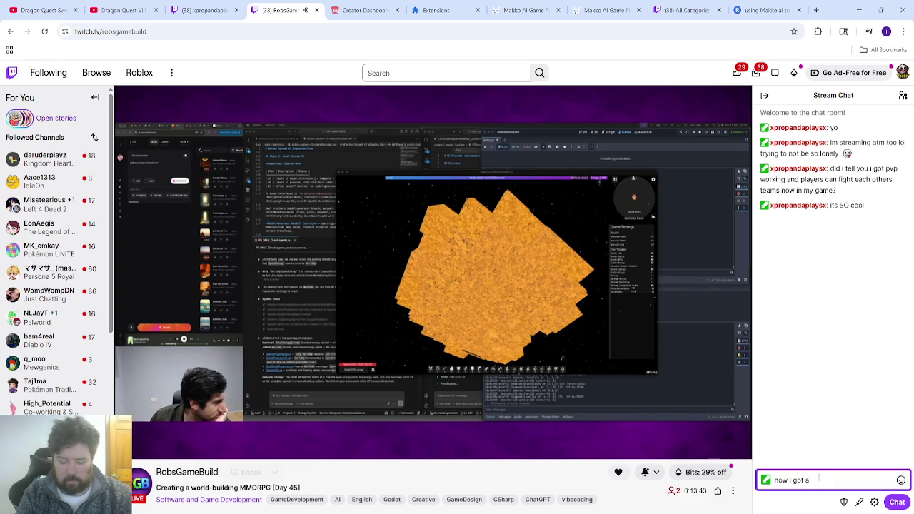
text( PvE coll)
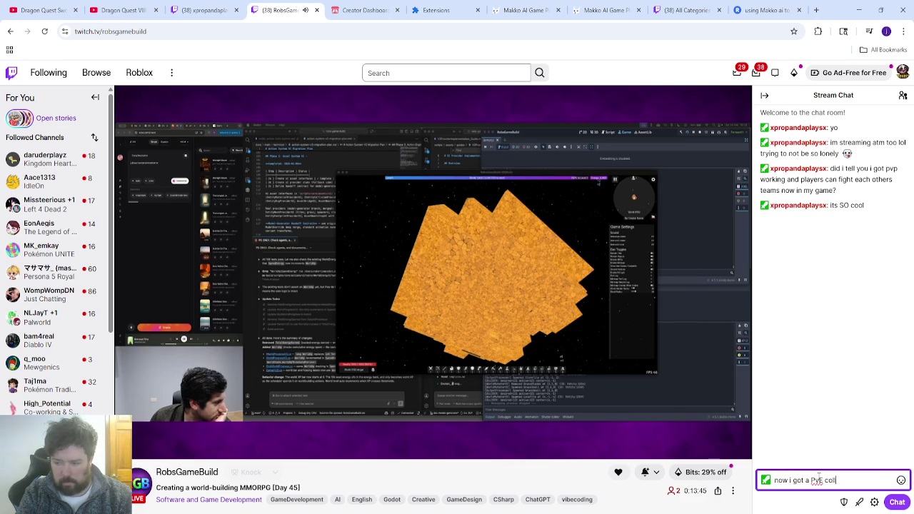
text(oseum )
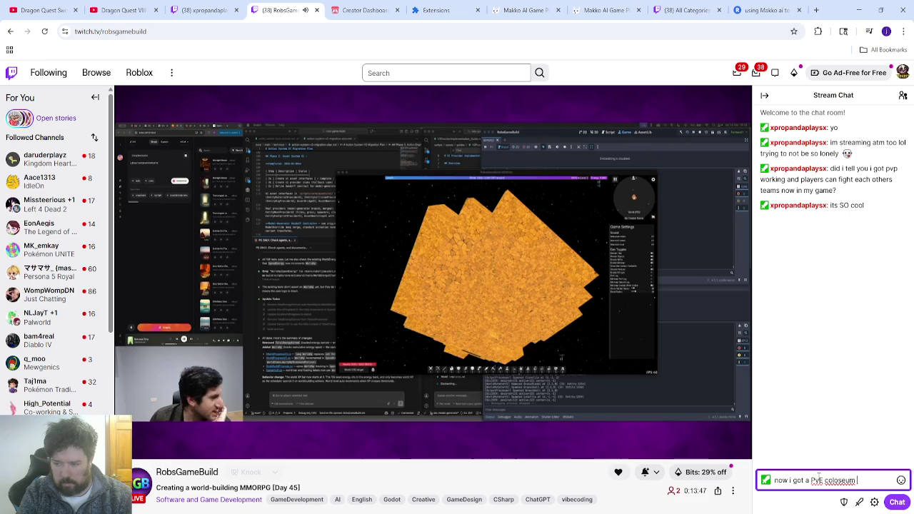
text(im working on too)
key(Return)
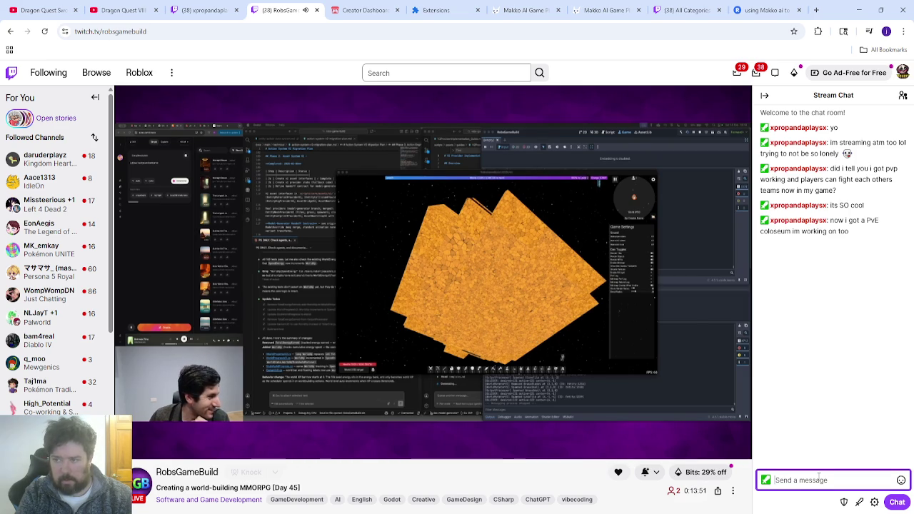
text(w)
text( player can fight)
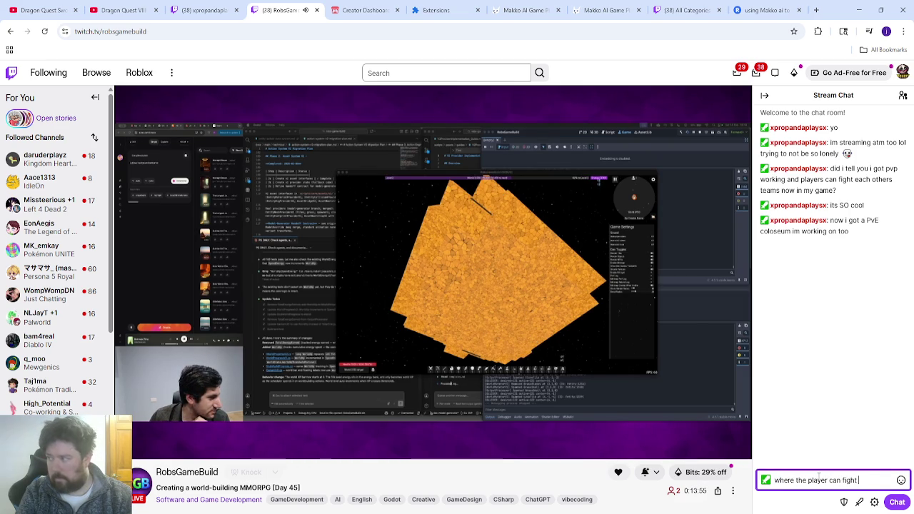
text(ai teams too)
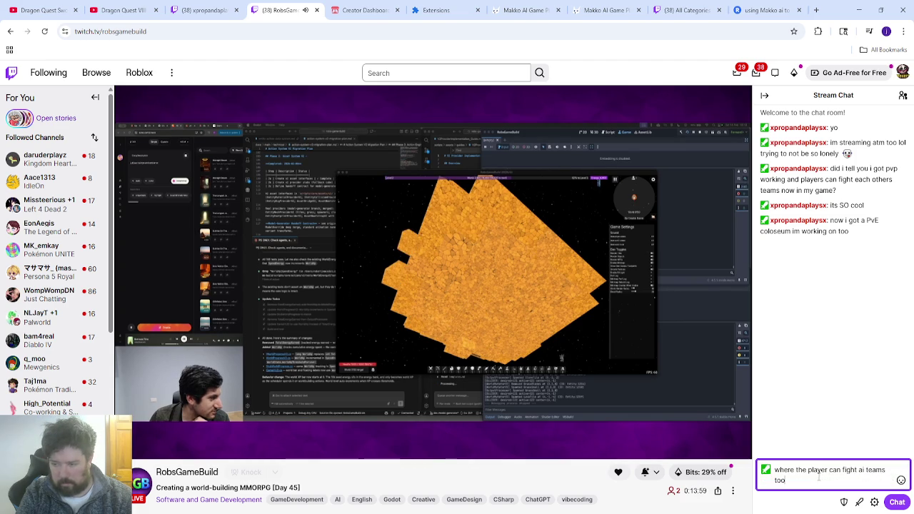
key(Return)
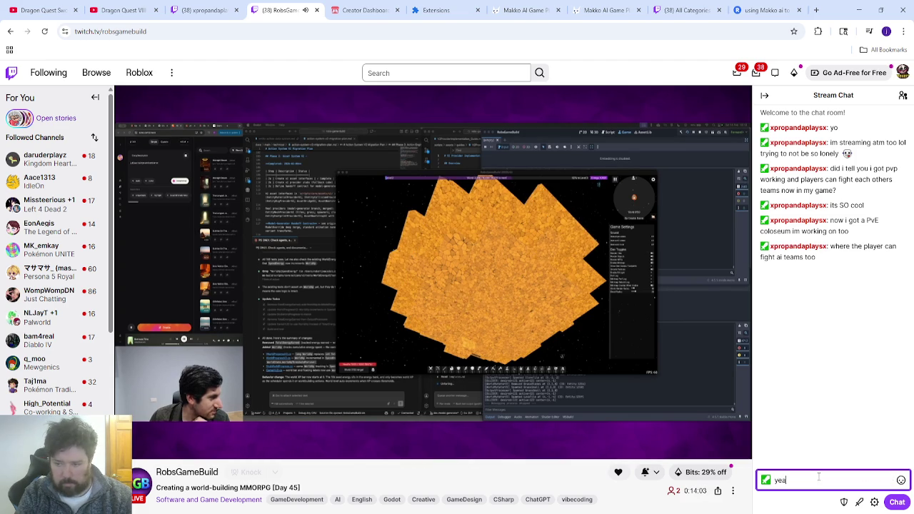
- Ask 'i might actually be able to what?' and say the streamer's voice is hard to hear
text(t)
key(BackSpace)
key(BackSpace)
key(BackSpace)
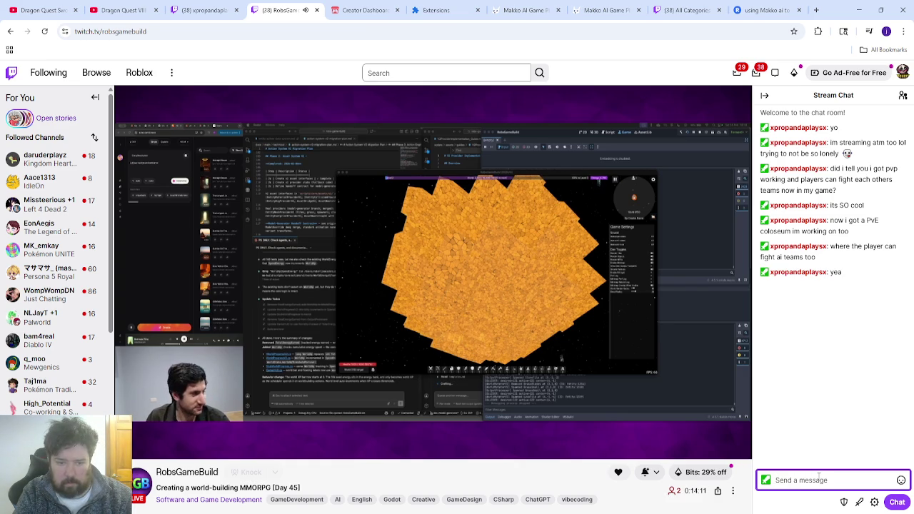
text(i might a)
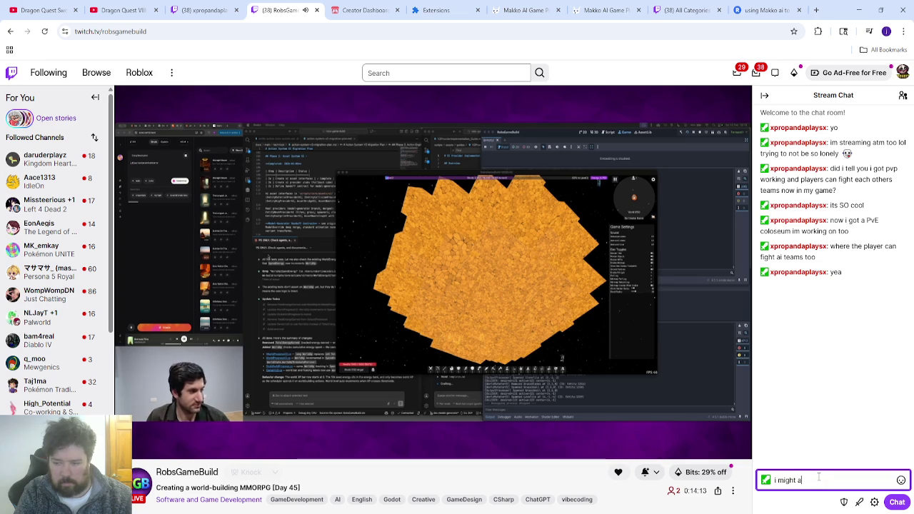
text(ctually be able to what?)
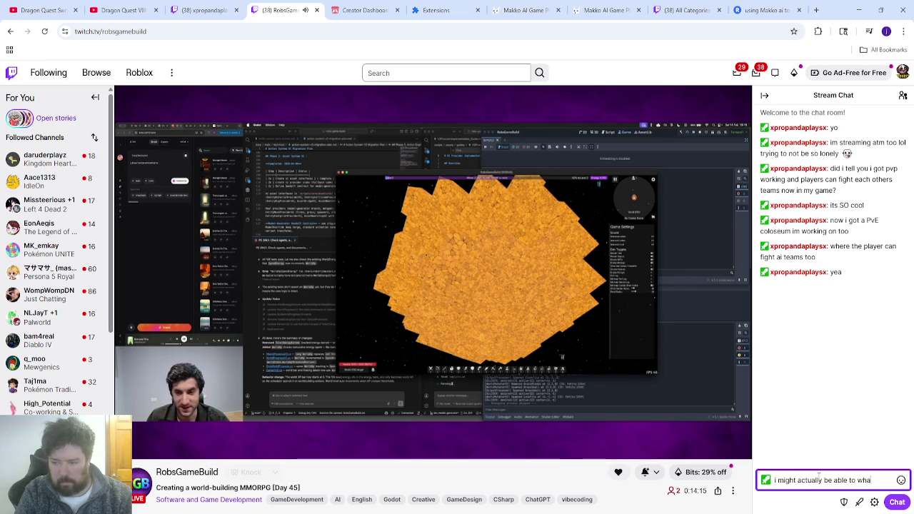
key(Return)
text(yoiu)
key(BackSpace)
key(BackSpace)
text(ur)
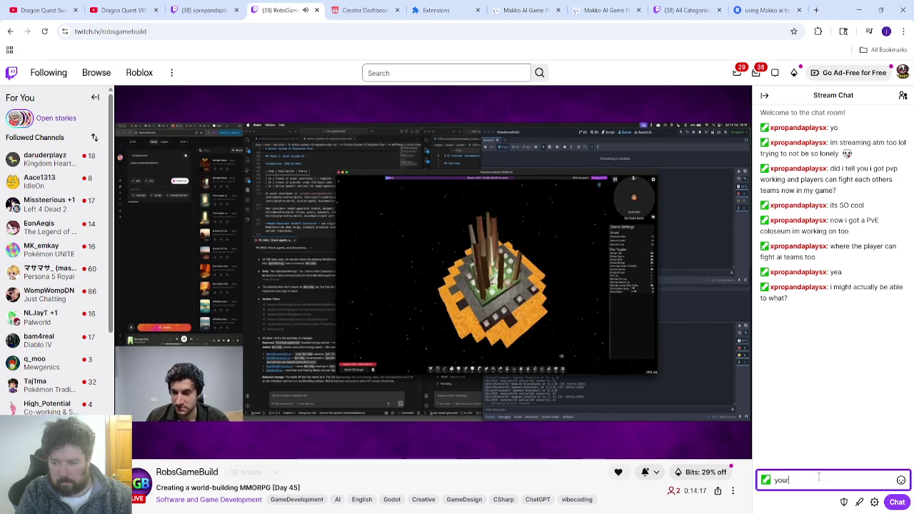
text( voice is always so low so)
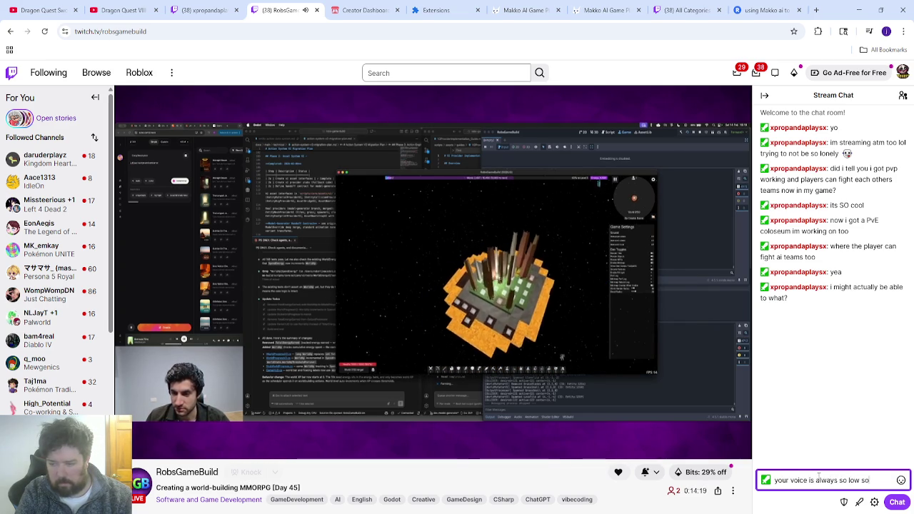
text(rry hard to hear <3)
key(Return)
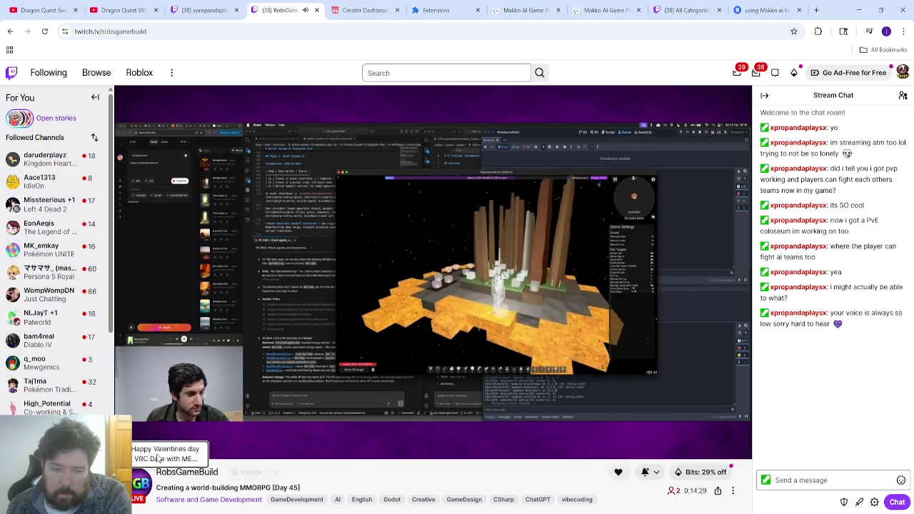
- Ask 'what were you saying i might actually be able to do?' and briefly check Makko AI
mouse_move(153, 448)
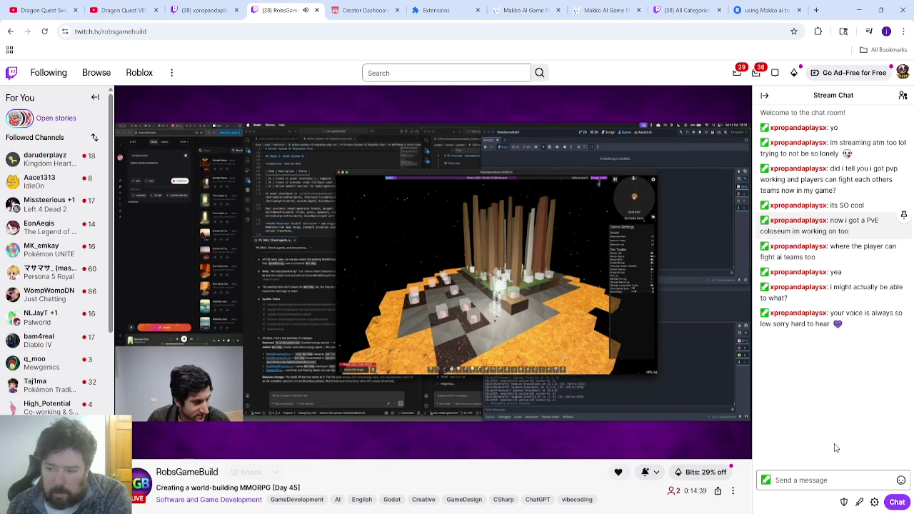
click(805, 480)
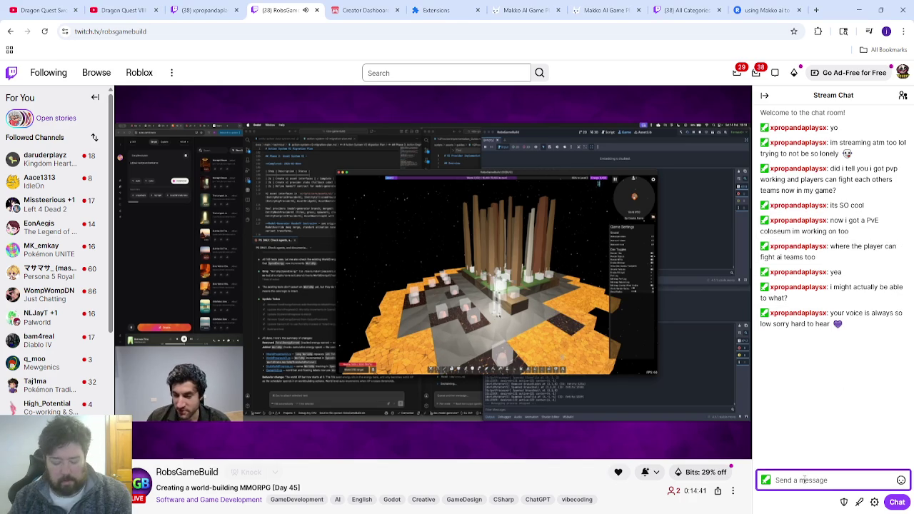
text(bett)
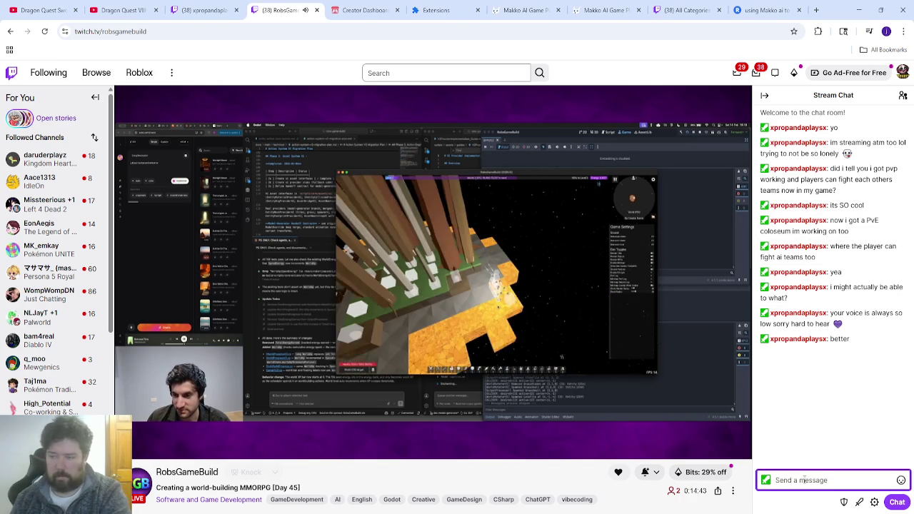
text(wh)
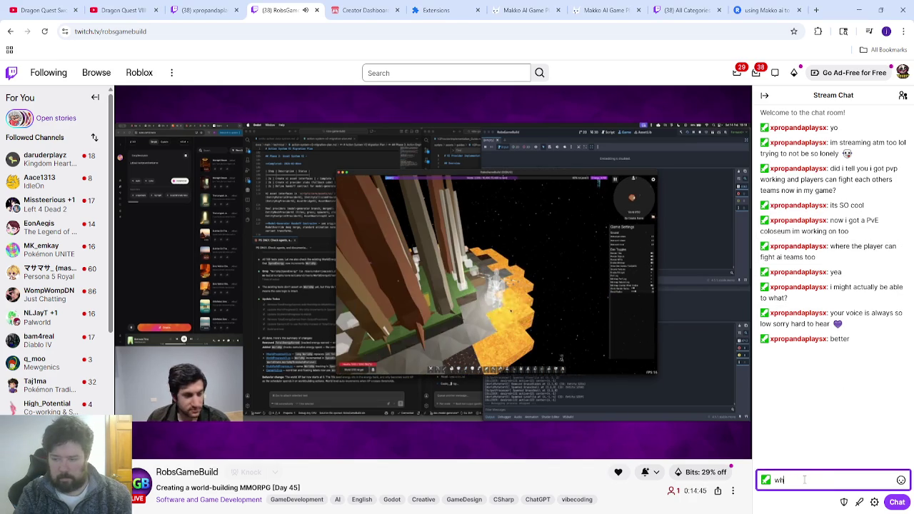
text(at were you saying i m)
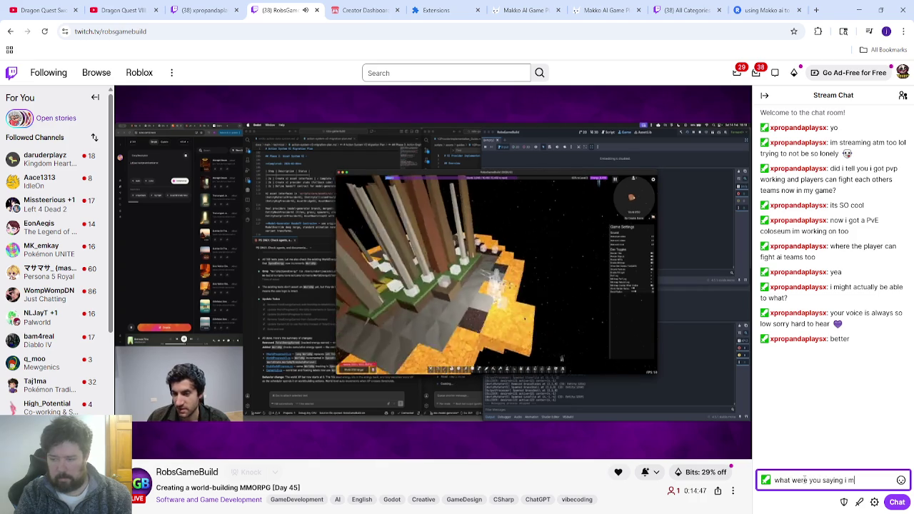
text(ight actually be able to do?)
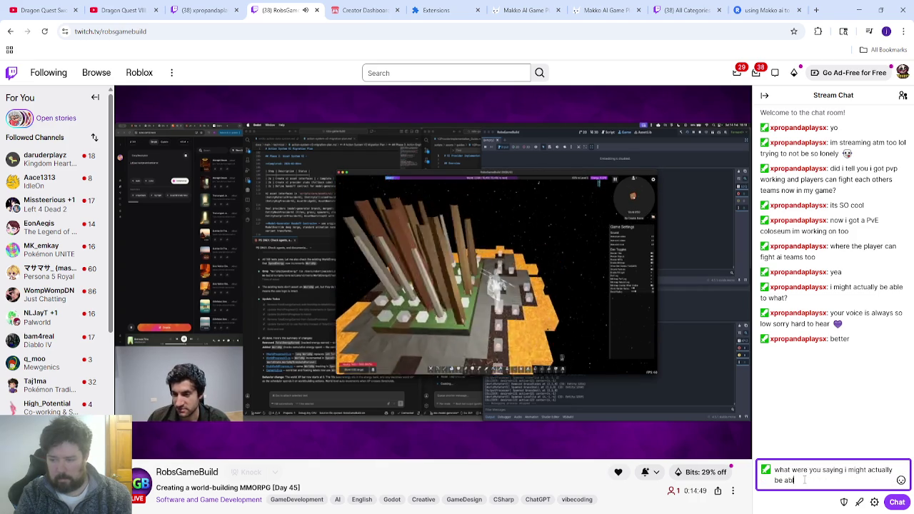
key(Return)
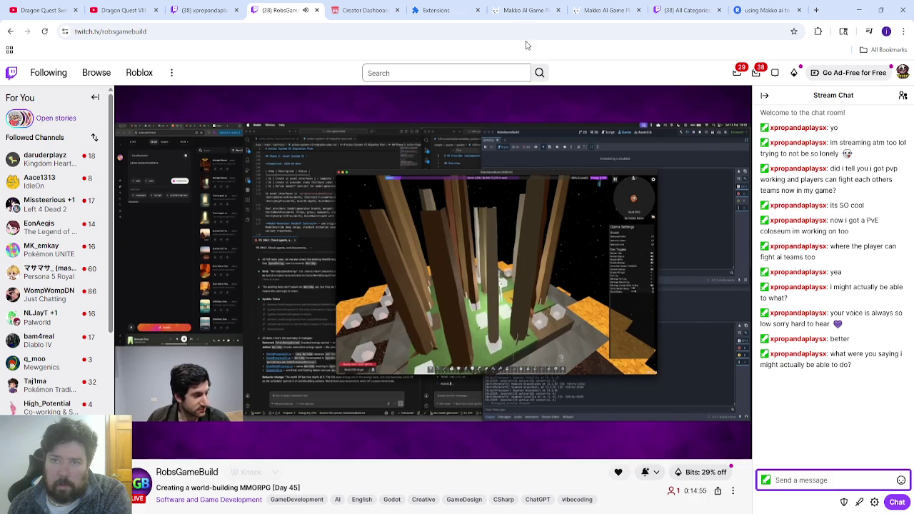
click(527, 10)
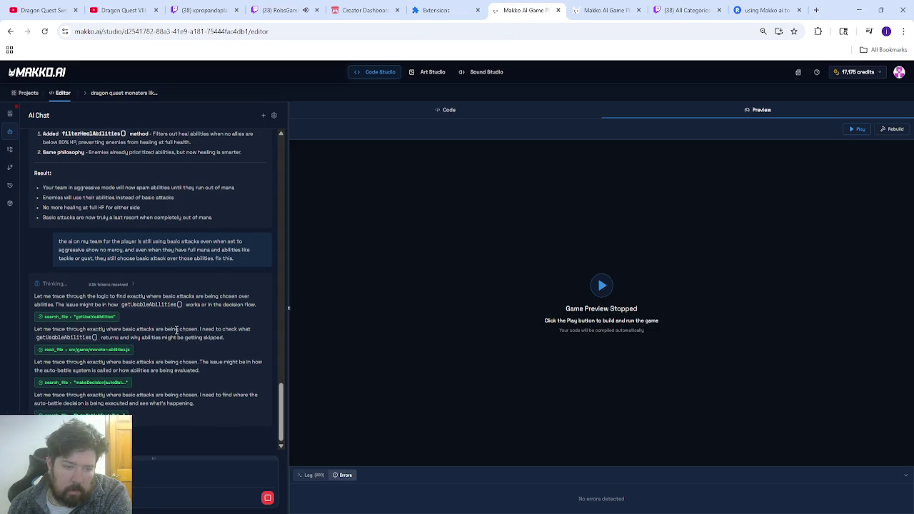
click(290, 10)
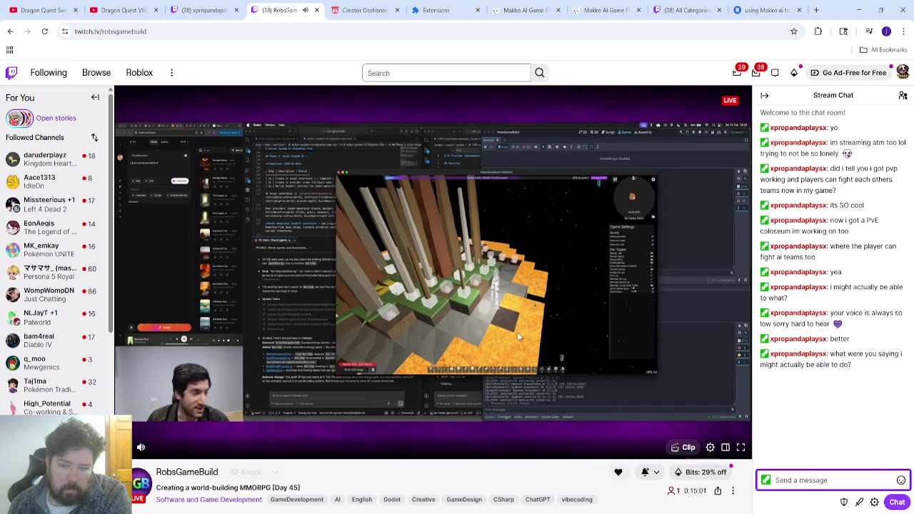
- Send the chat replies 'hopefully soon', 'damn', 'was that because of the animations' and 'you rebuilt'
text(hapefully soon)
key(Return)
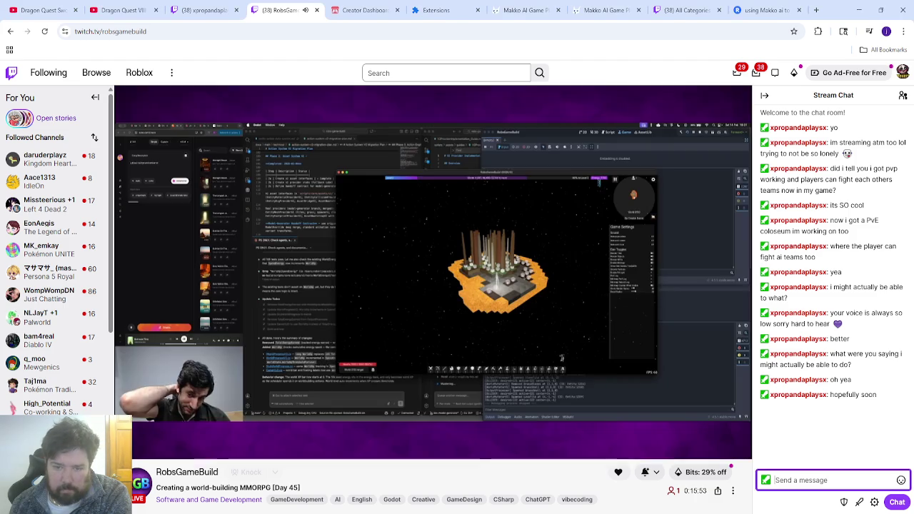
click(807, 477)
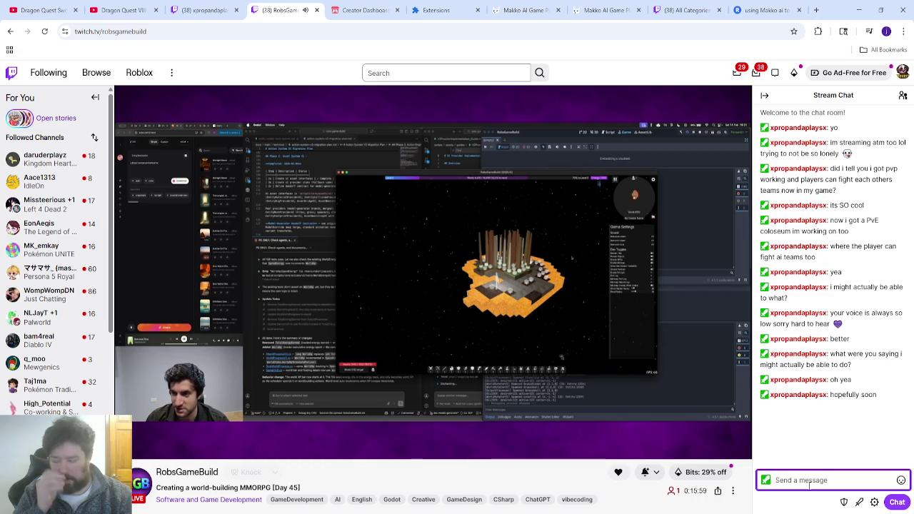
text(damn)
key(Return)
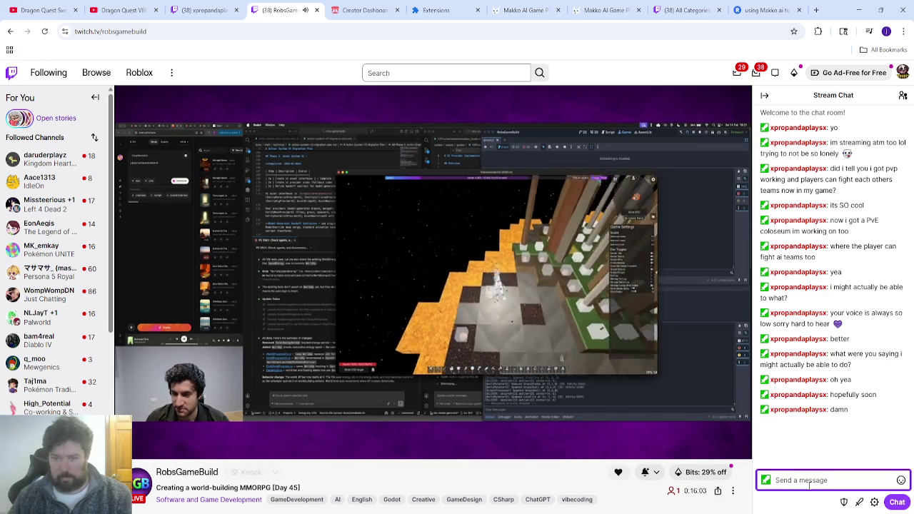
text(was that)
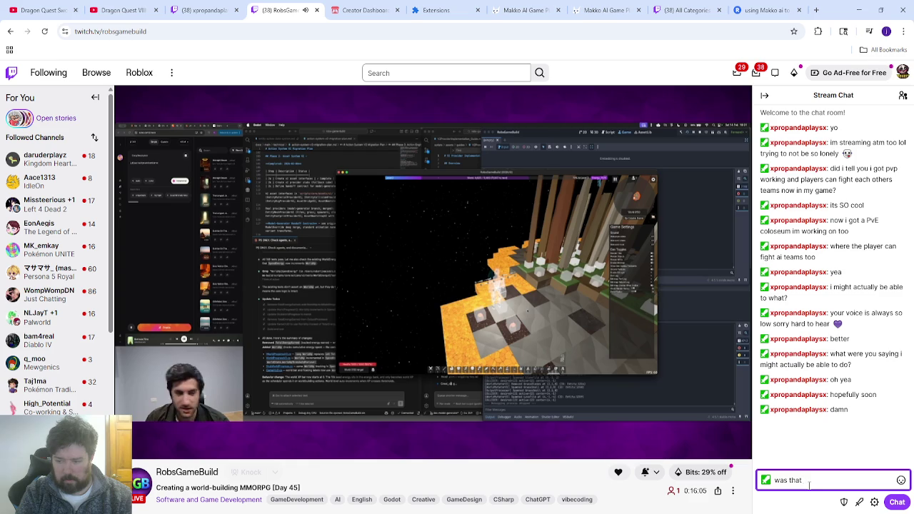
text( because of the animations)
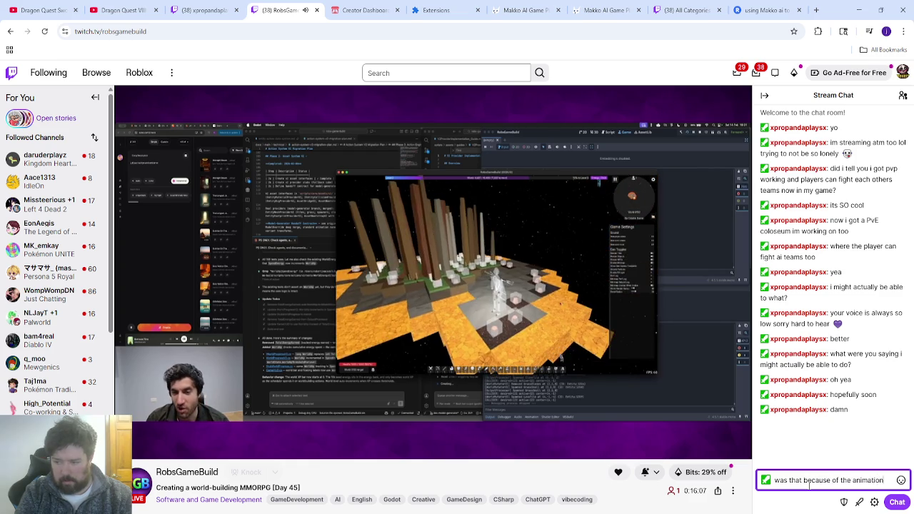
key(Return)
text(you rebuilt)
key(Return)
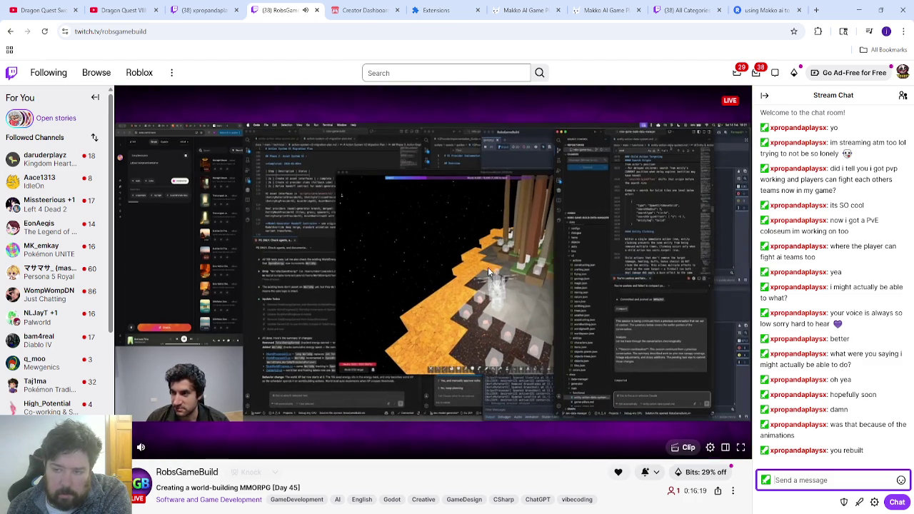
click(529, 16)
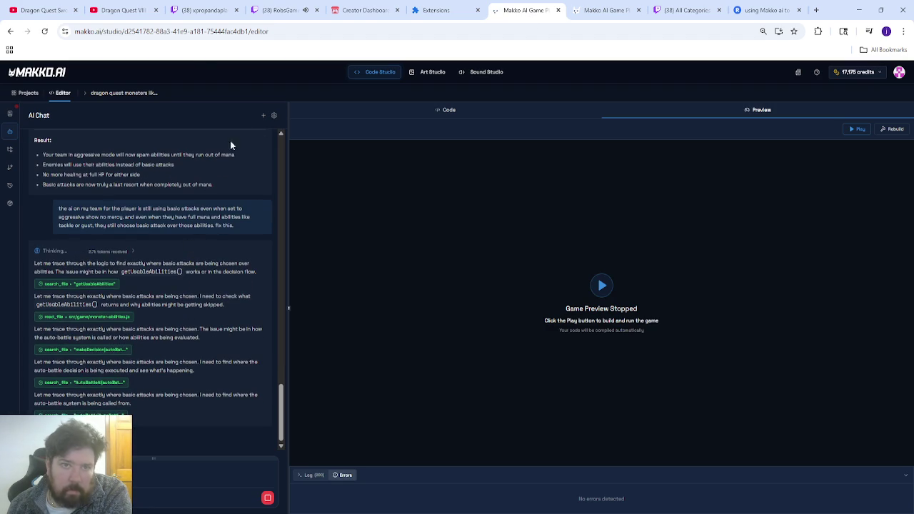
click(277, 11)
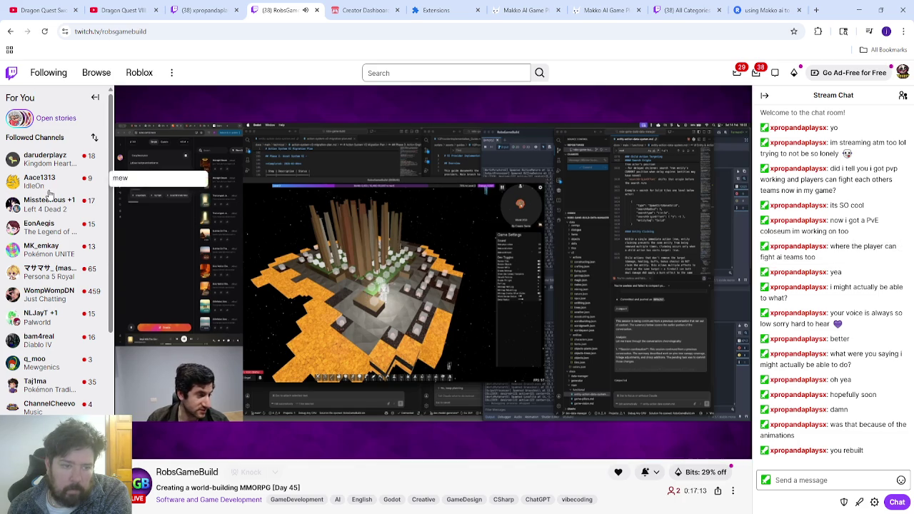
- Post 'nice' in the creator's Twitch stream chat
scroll(51, 214, down, 2)
scroll(52, 293, up, 3)
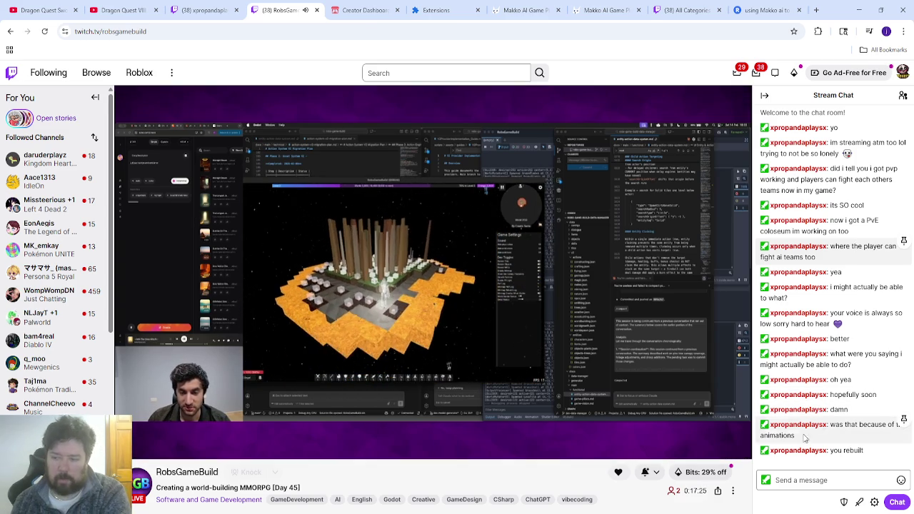
click(812, 478)
text(nice)
key(Return)
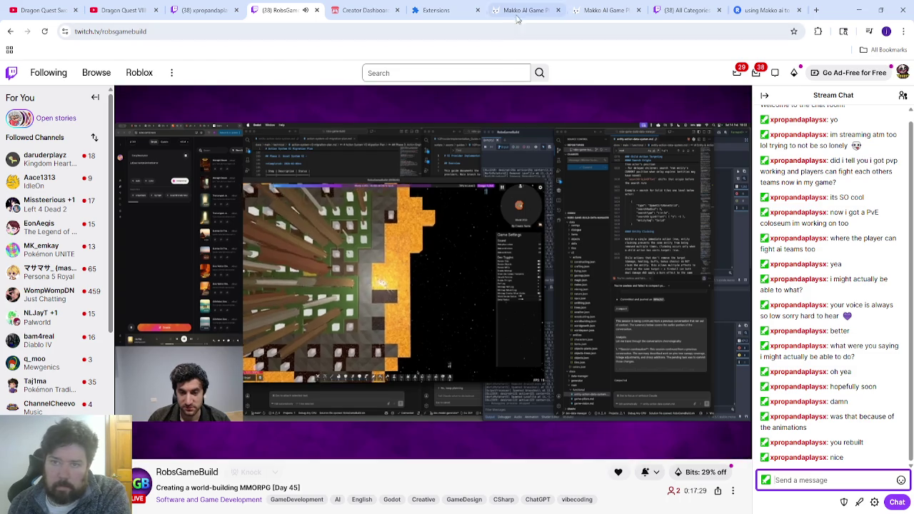
- After glancing at the editor, post 'im streaming too while i wathh and working on my game' in chat
key(ctrl+7)
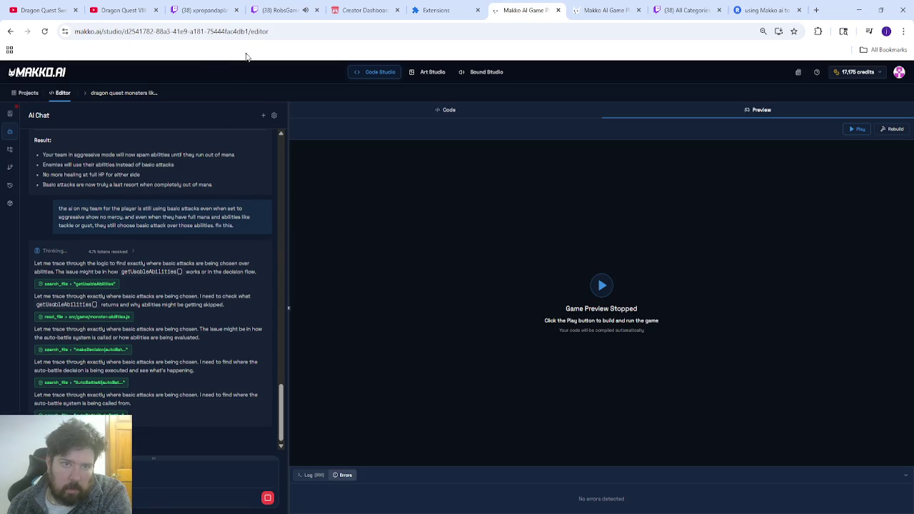
click(270, 16)
text(im streaming too while i wath)
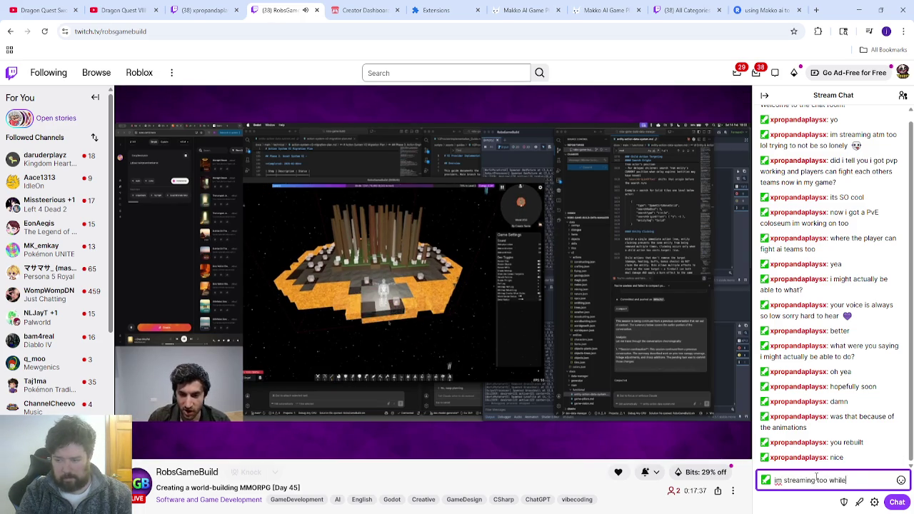
text(h)
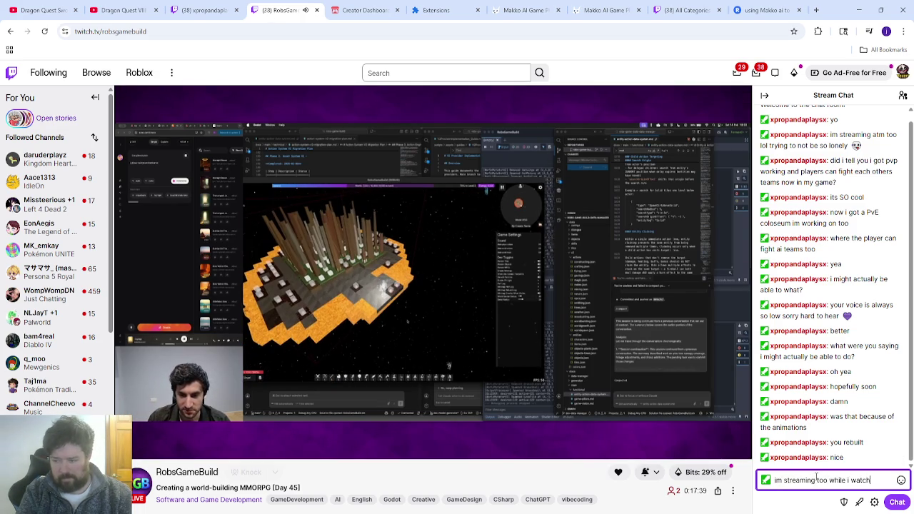
text( you and wo)
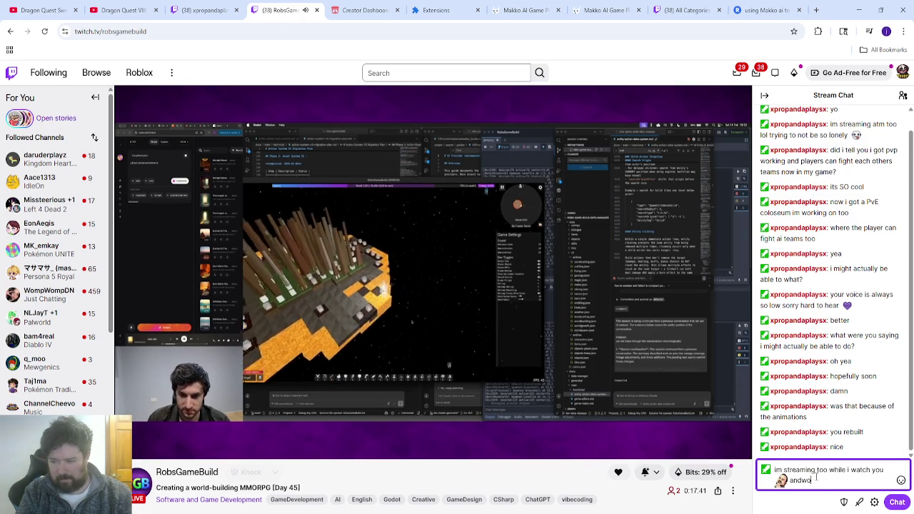
text(rking on my game)
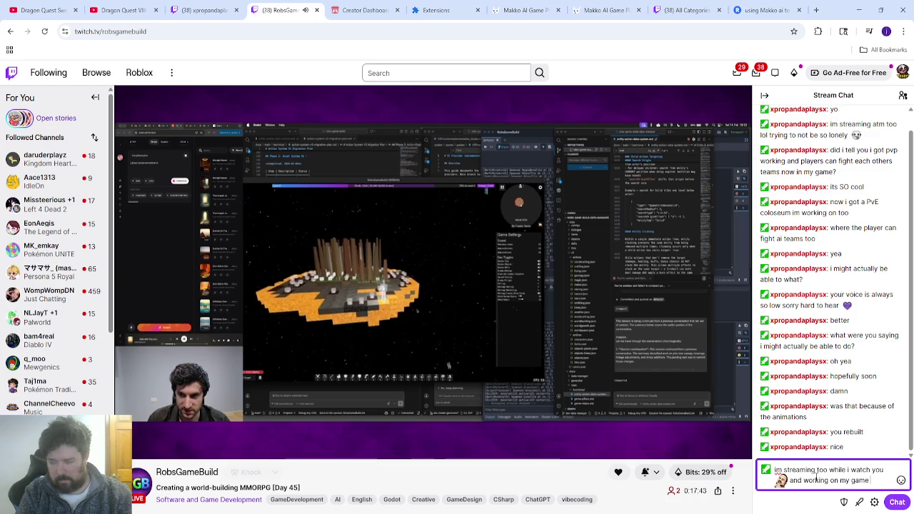
key(Return)
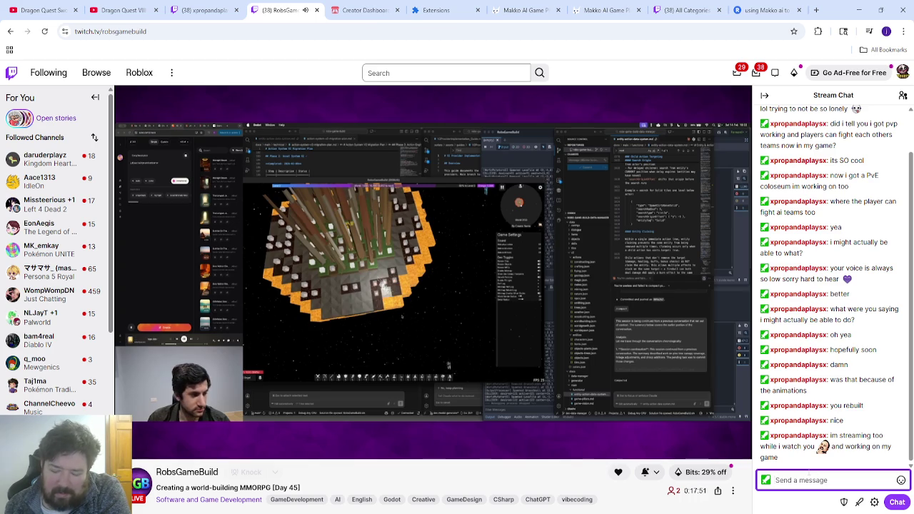
click(525, 10)
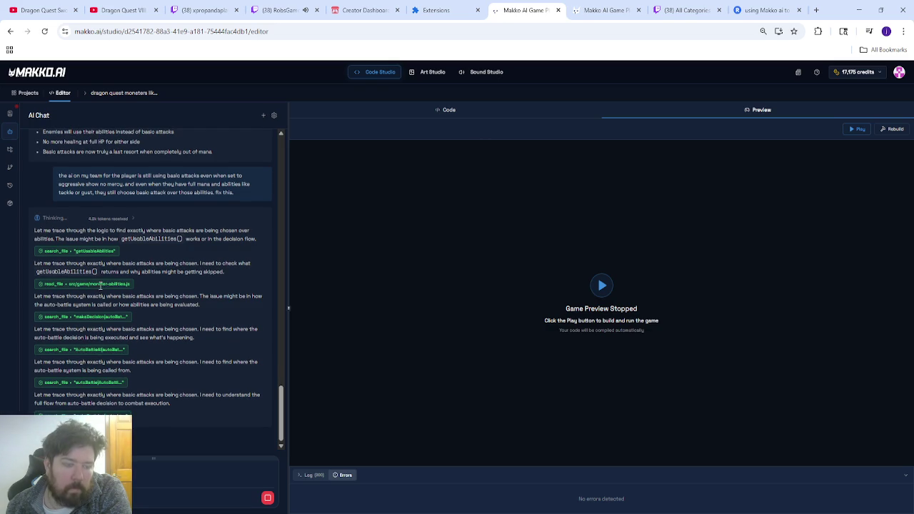
click(282, 10)
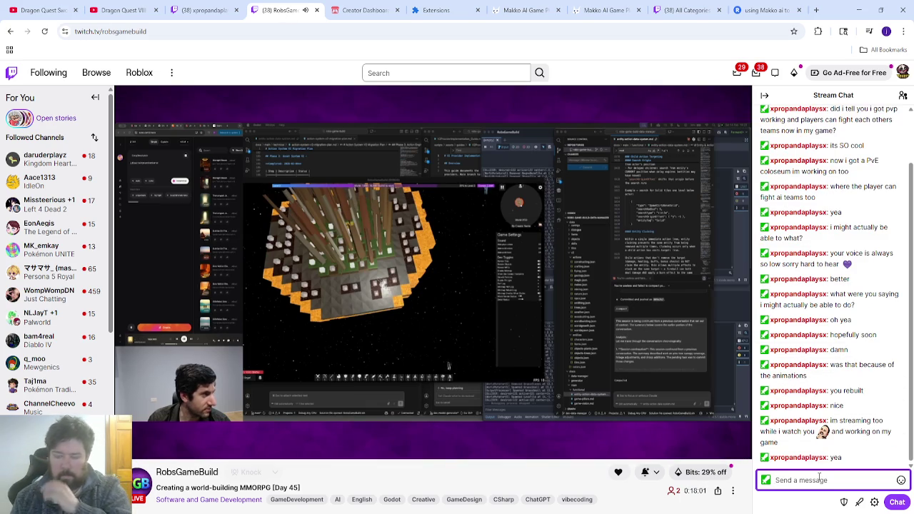
click(511, 10)
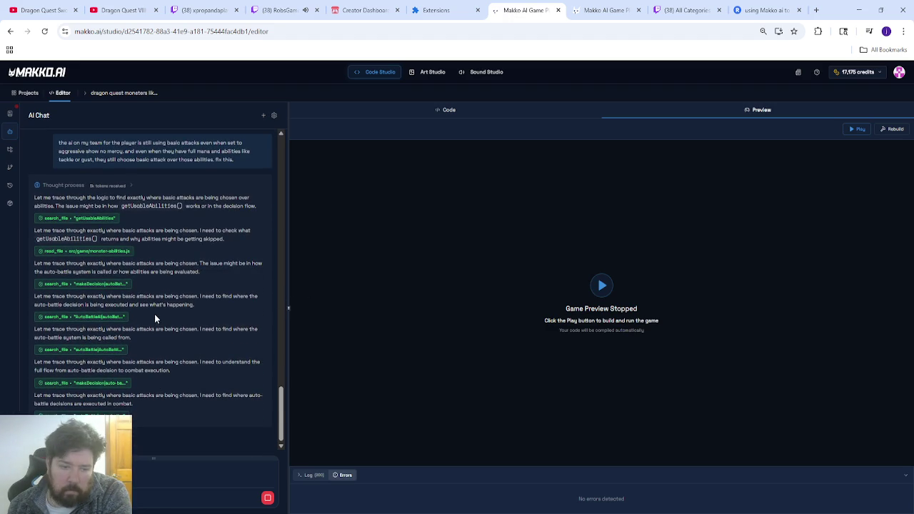
click(282, 10)
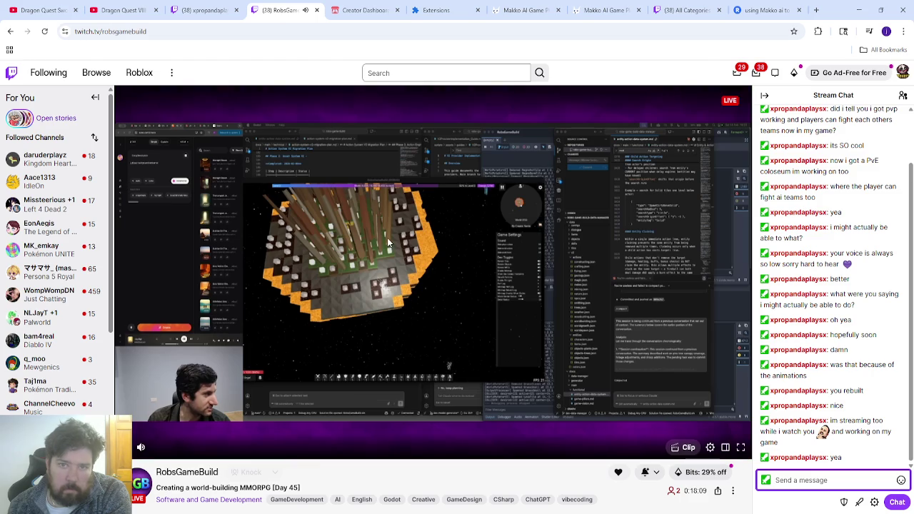
click(509, 11)
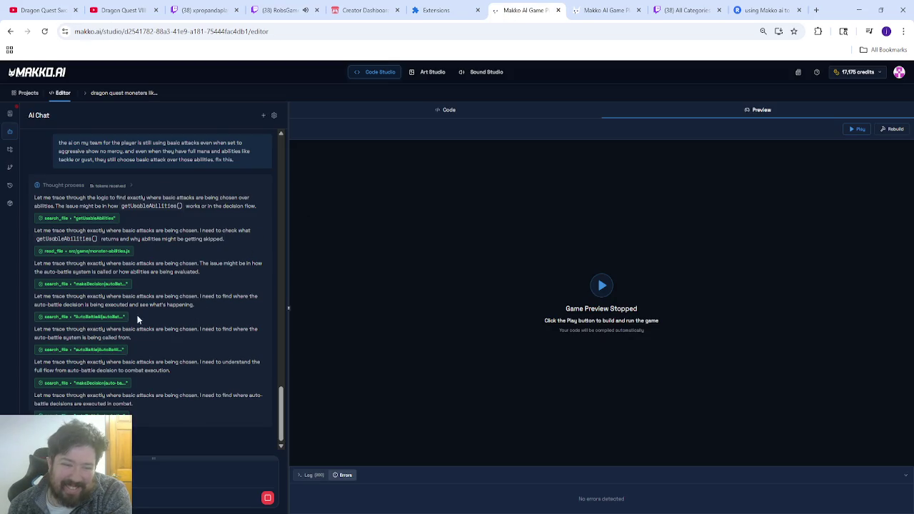
scroll(172, 311, up, 5)
scroll(156, 311, up, 10)
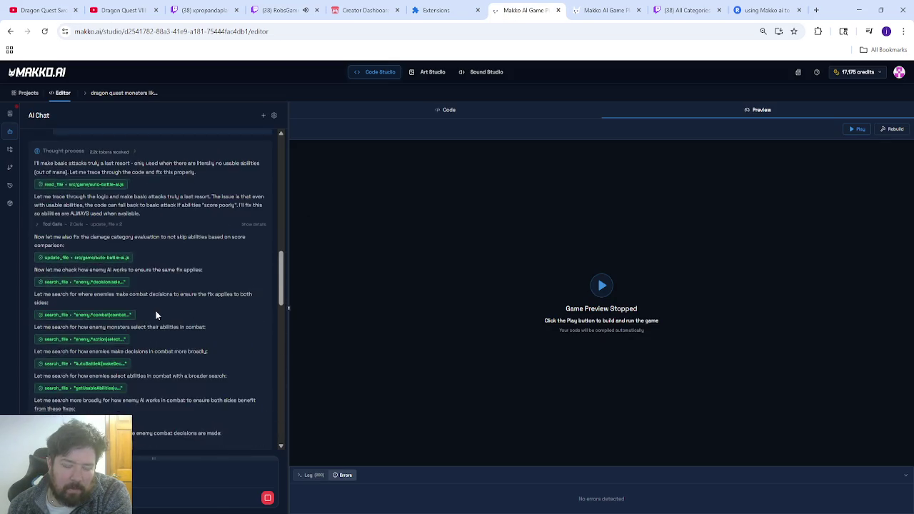
scroll(155, 311, down, 9)
scroll(156, 311, down, 4)
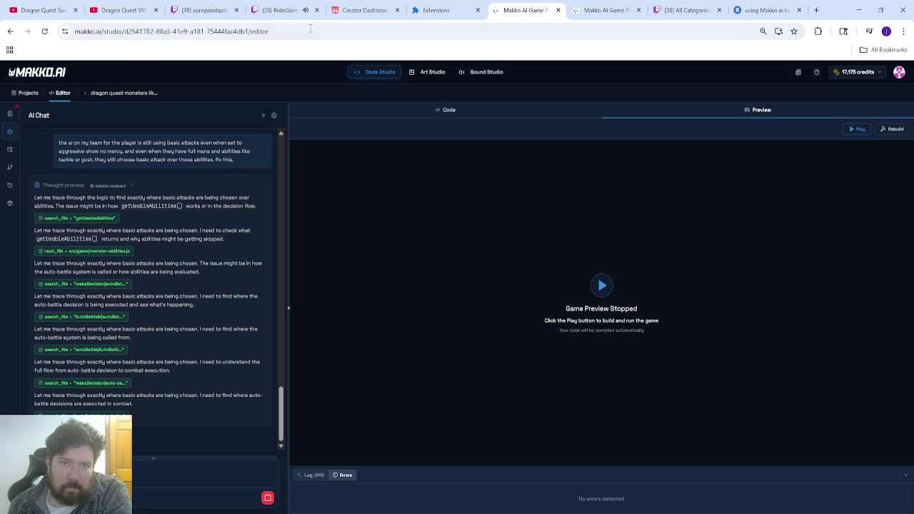
click(277, 10)
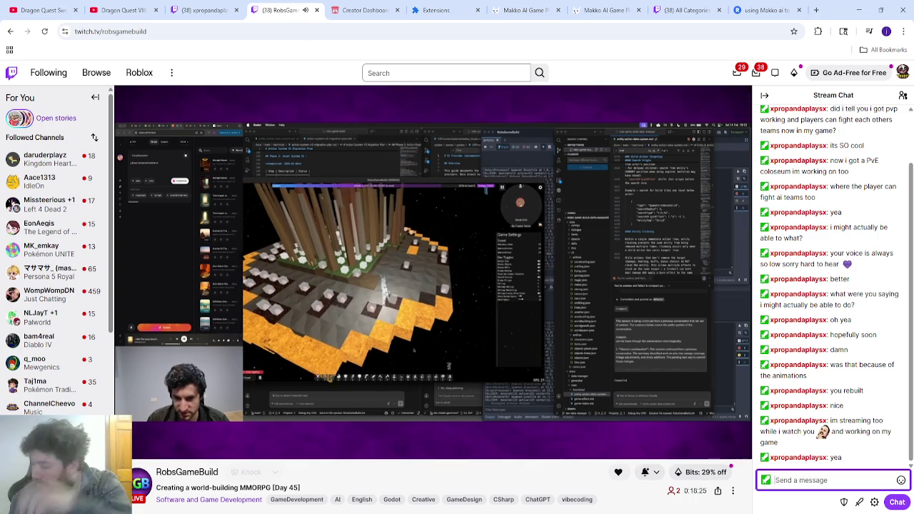
mouse_move(369, 286)
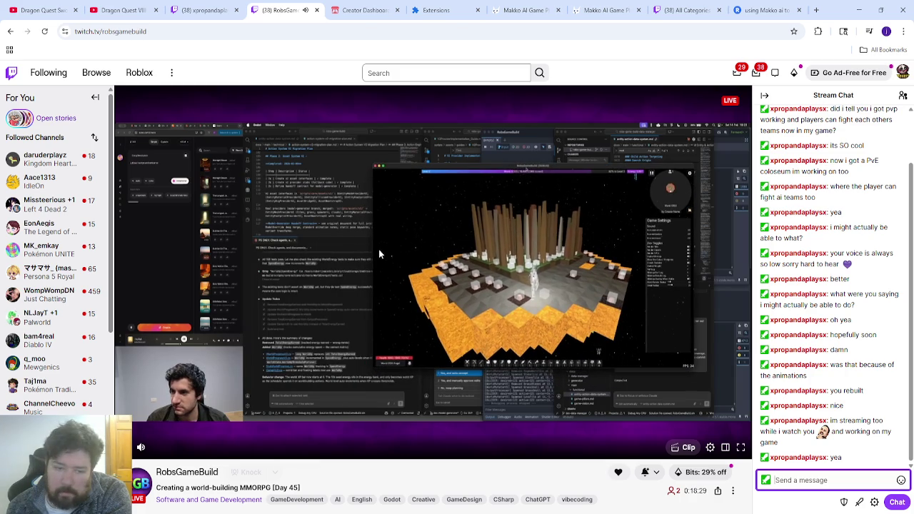
click(510, 10)
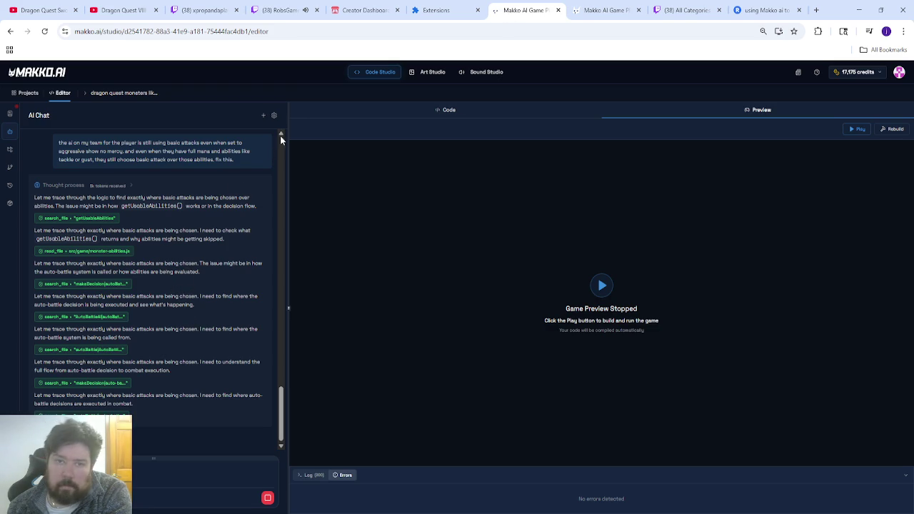
click(280, 11)
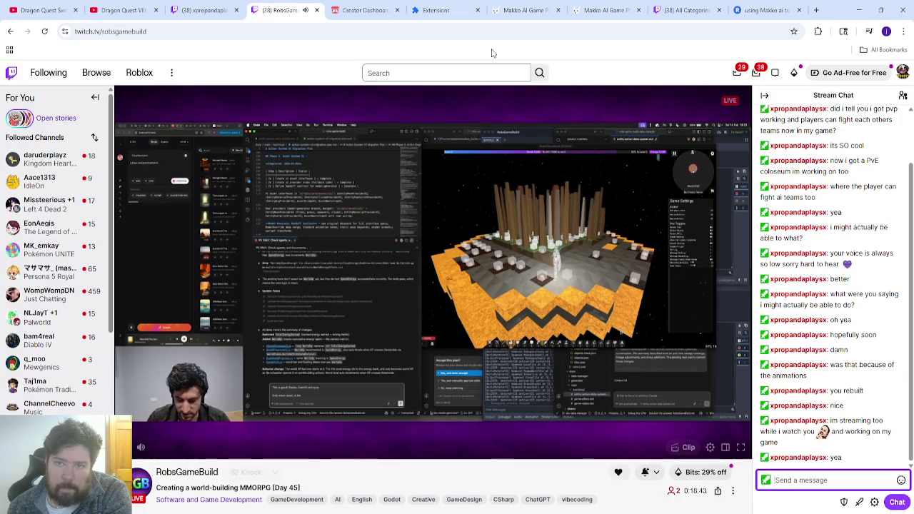
click(508, 14)
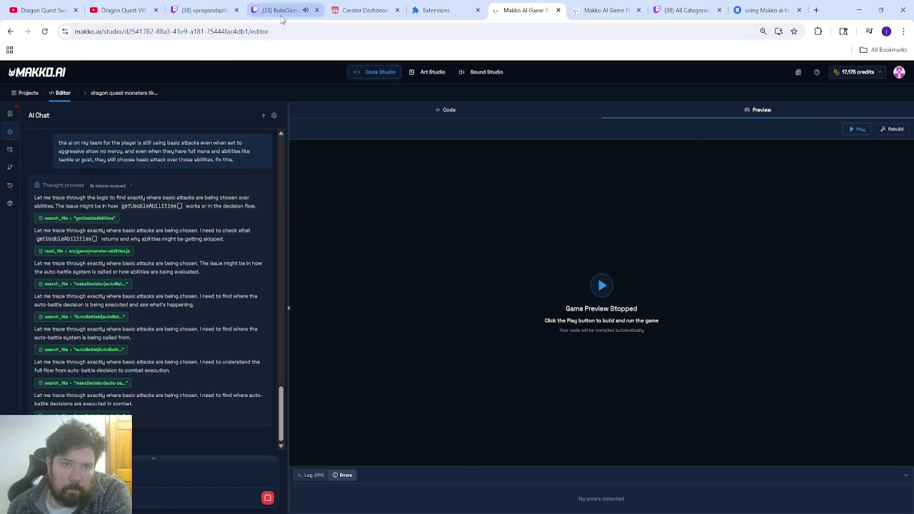
click(280, 11)
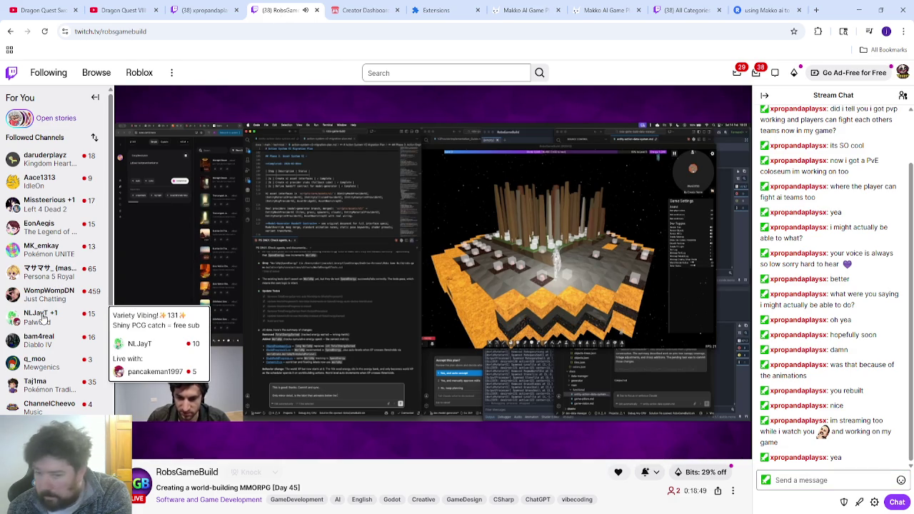
- Browse the followed-channels sidebar, then go back to the Makko AI game editor
scroll(44, 317, down, 1)
scroll(44, 317, down, 2)
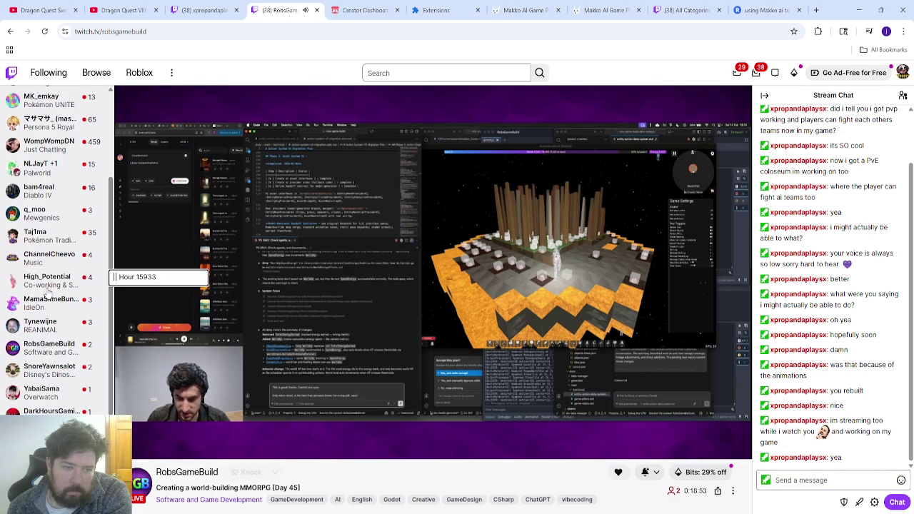
scroll(47, 300, down, 1)
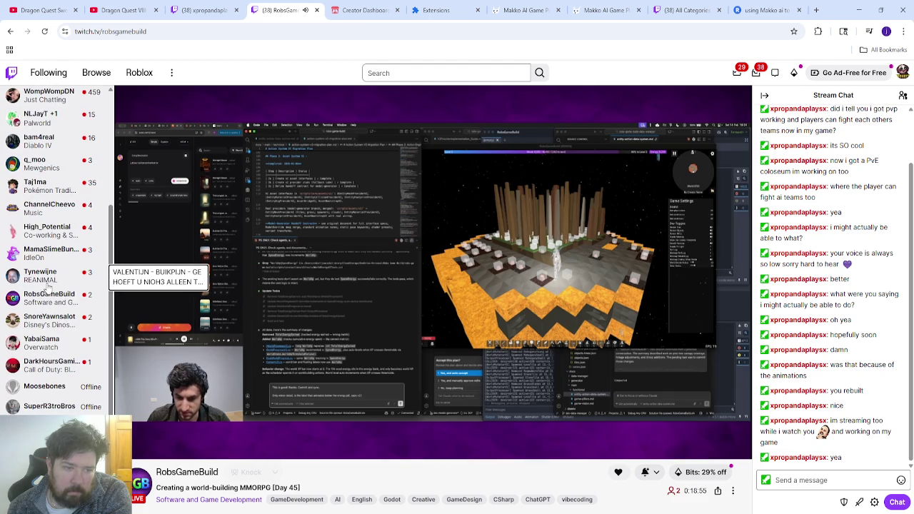
scroll(48, 286, up, 5)
click(517, 14)
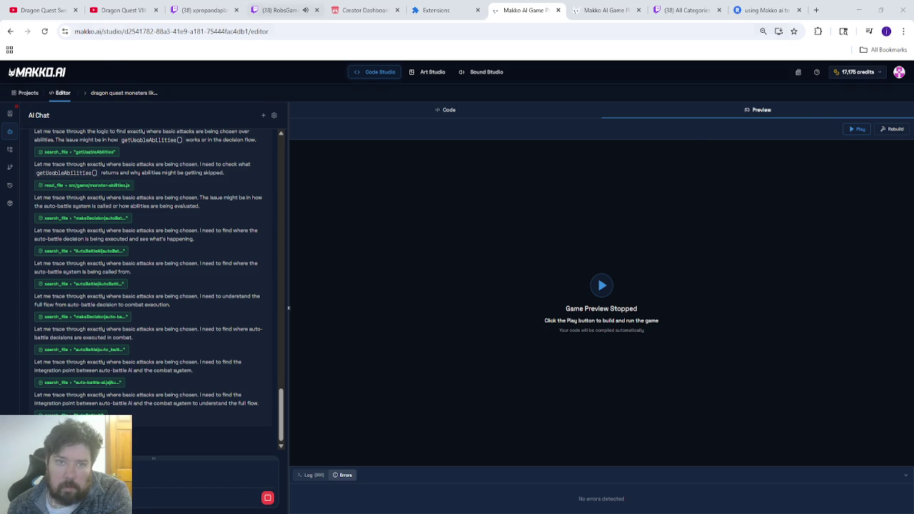
- Alternate between the live stream and the Makko AI editor, then open the itch.io Creator Dashboard
click(275, 10)
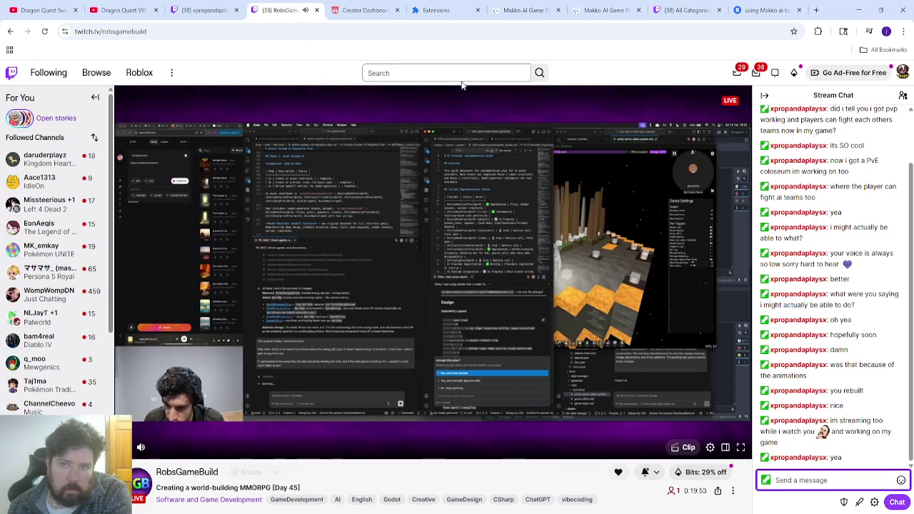
click(522, 10)
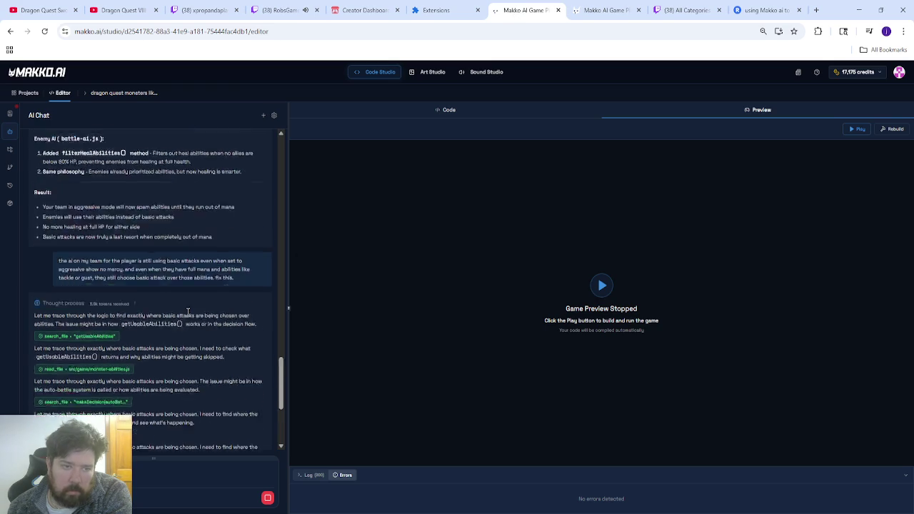
click(286, 13)
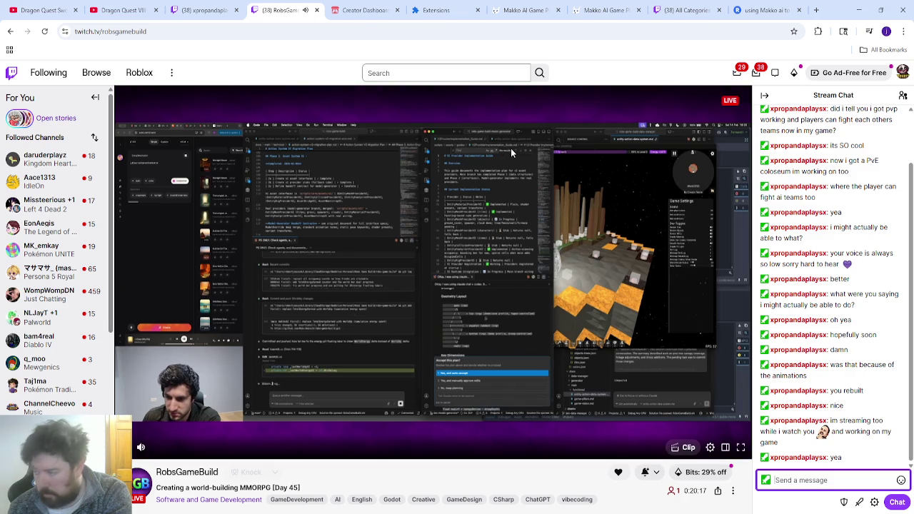
click(518, 10)
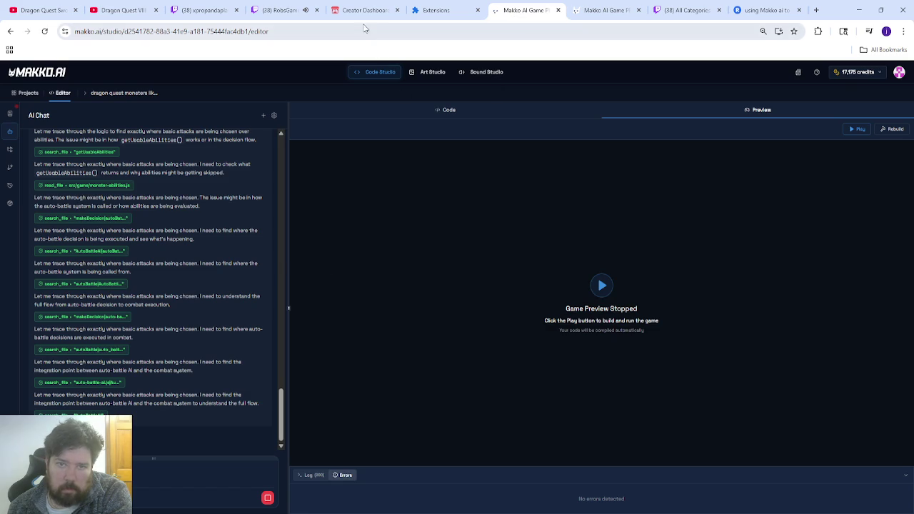
click(364, 10)
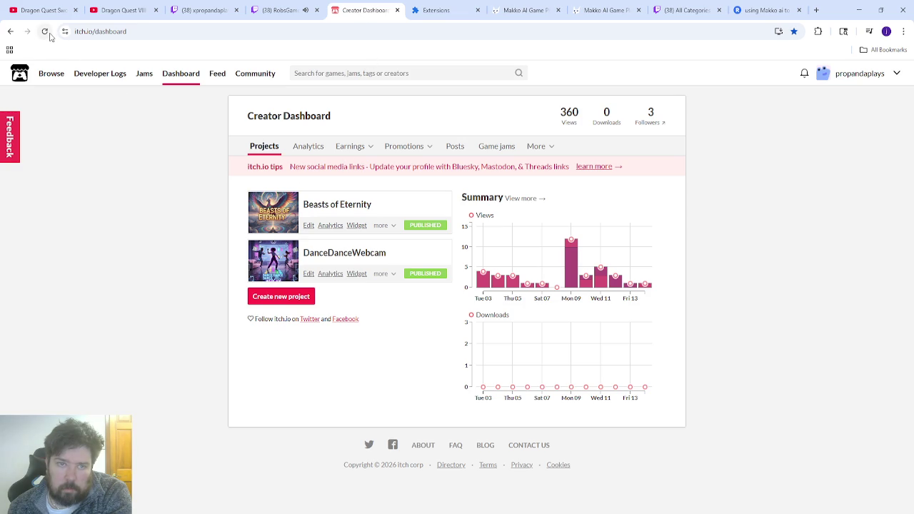
- Check the Makko AI editor once more, then pause the other developer's stream playback
click(287, 12)
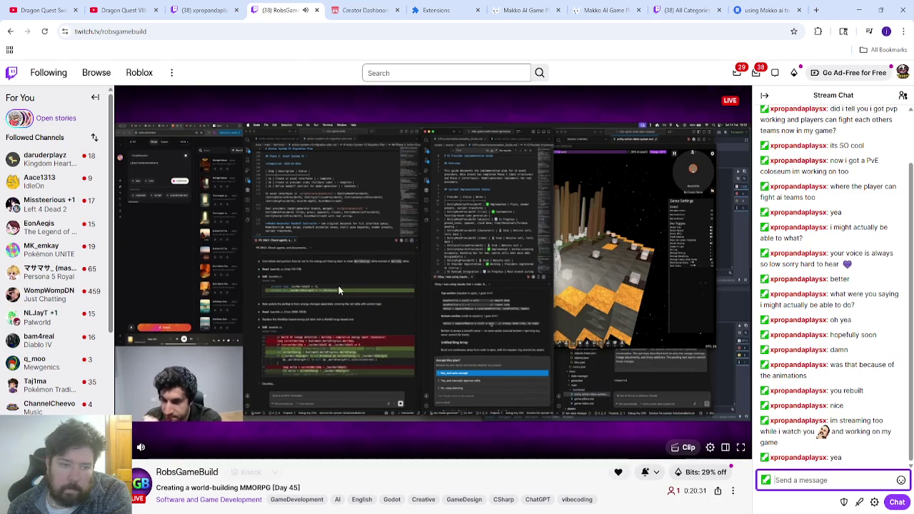
click(502, 17)
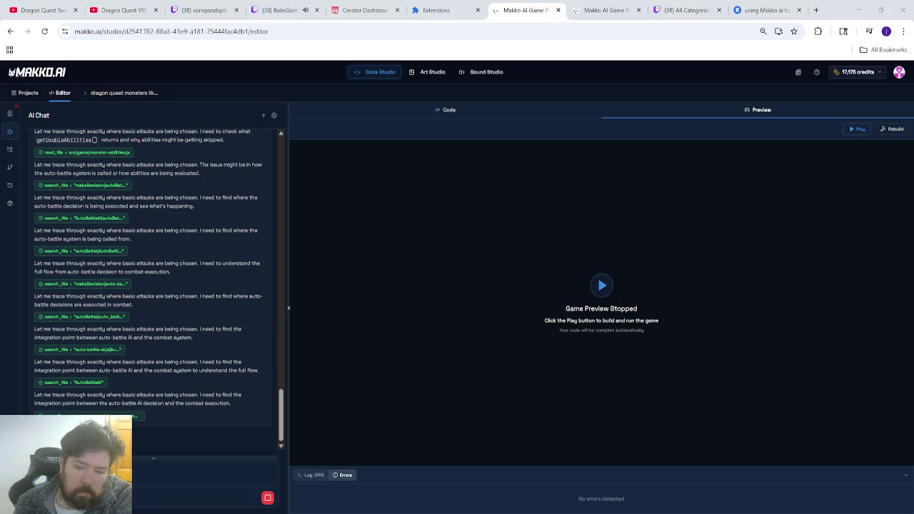
click(279, 10)
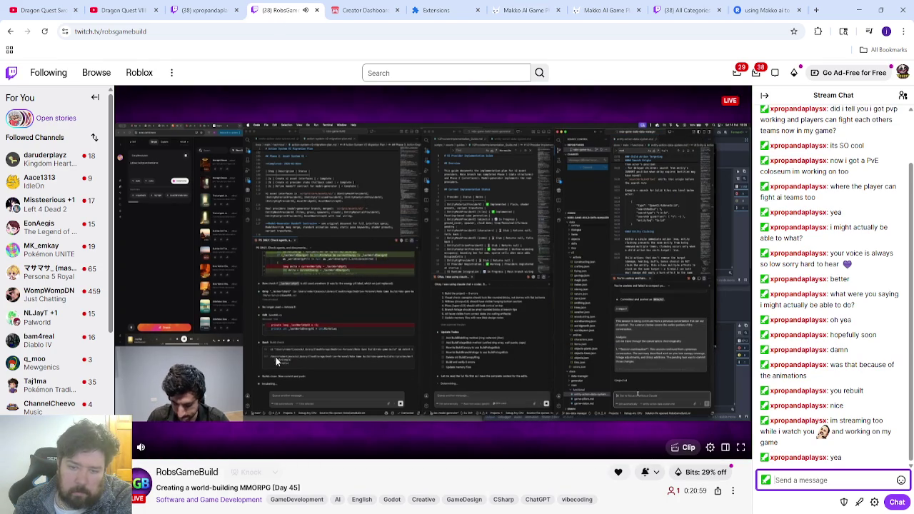
click(307, 322)
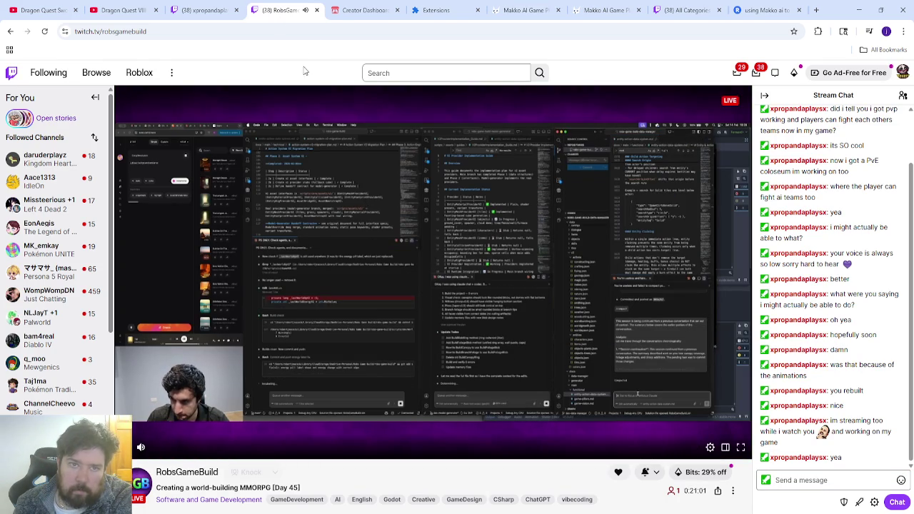
- Close the other developer's stream tab and return to the Makko AI game editor
click(315, 12)
click(235, 11)
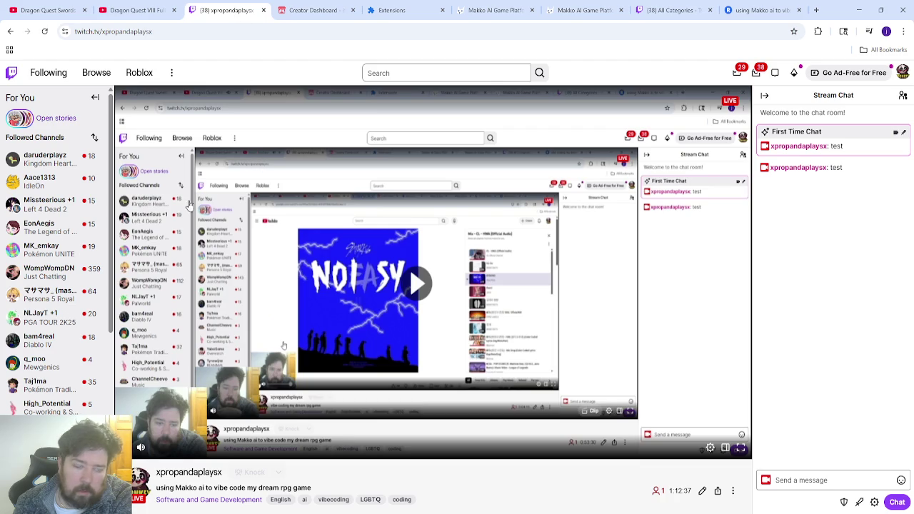
click(308, 11)
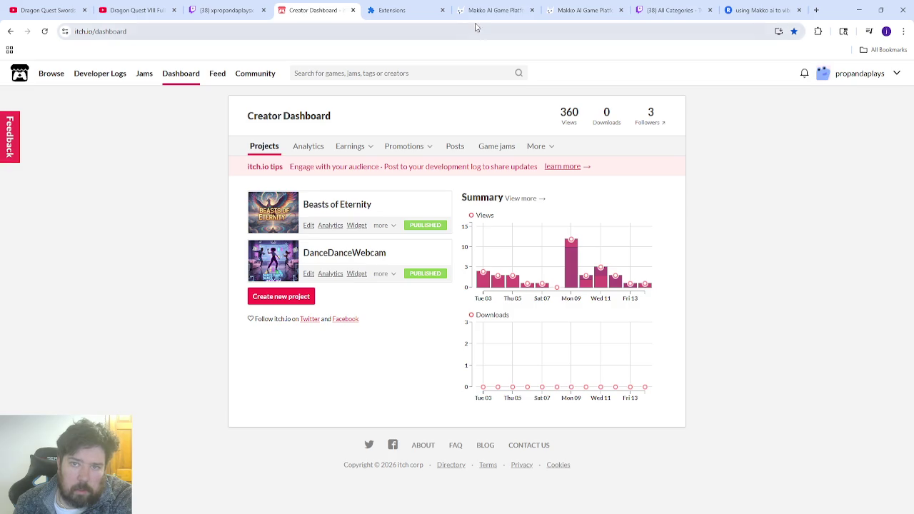
click(493, 10)
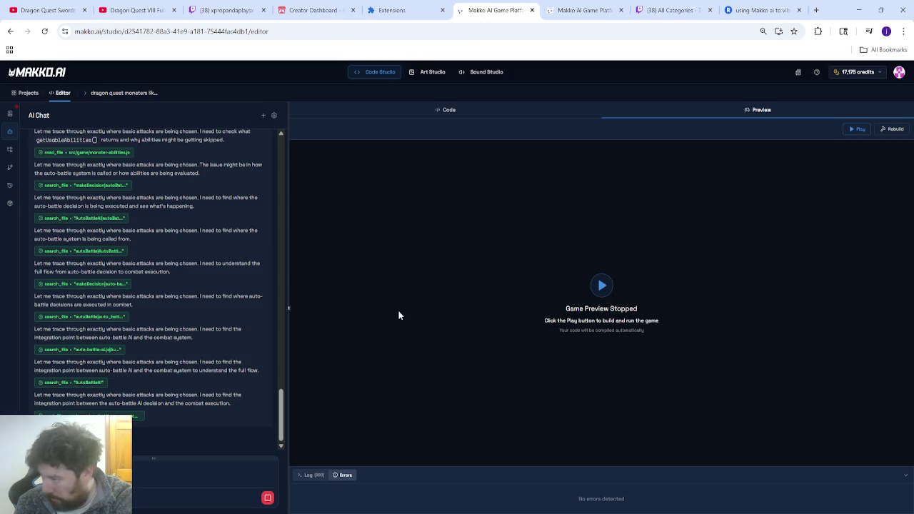
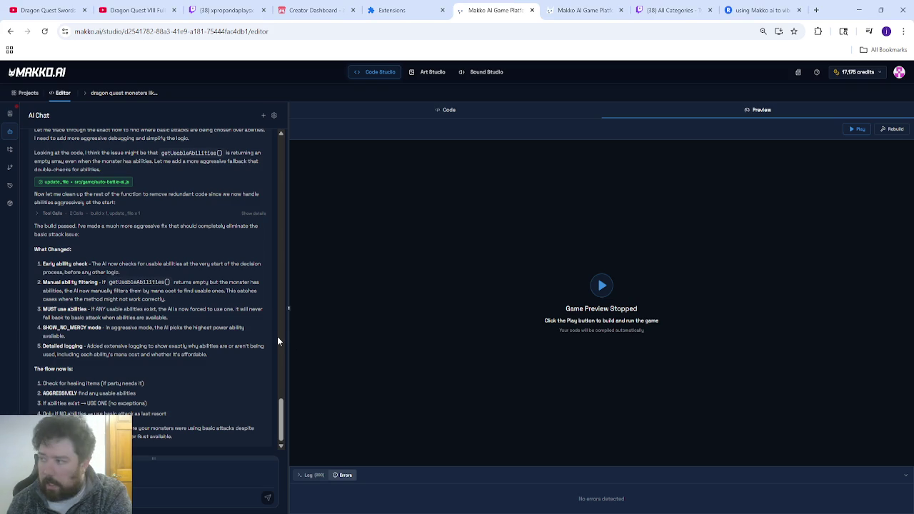
- Rebuild the game with the latest code and start the game preview
click(136, 10)
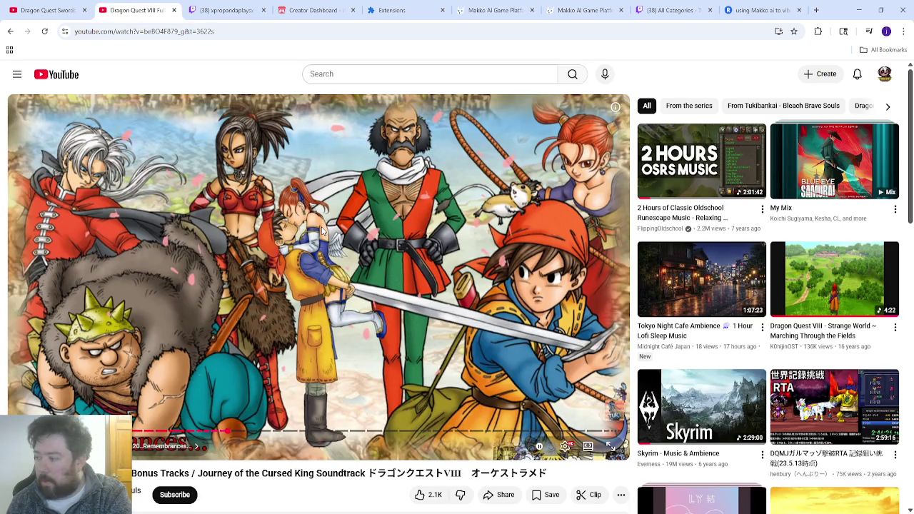
click(486, 14)
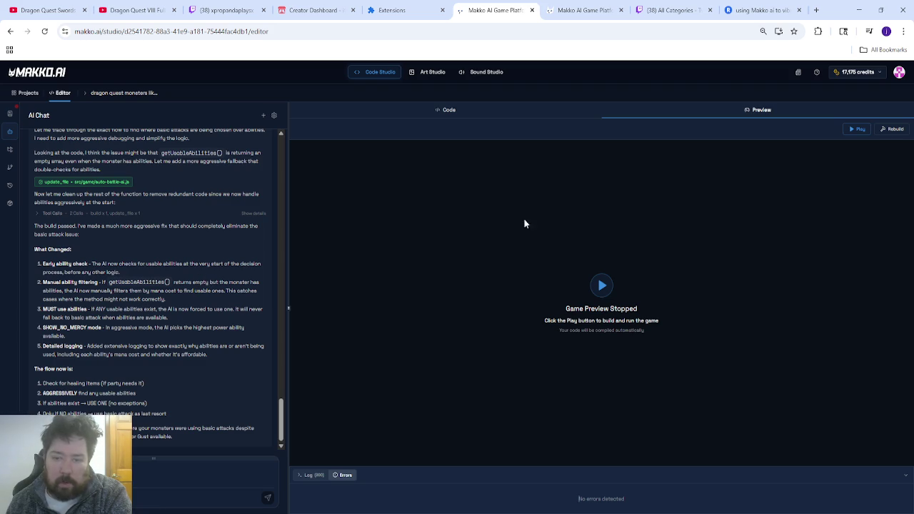
click(886, 130)
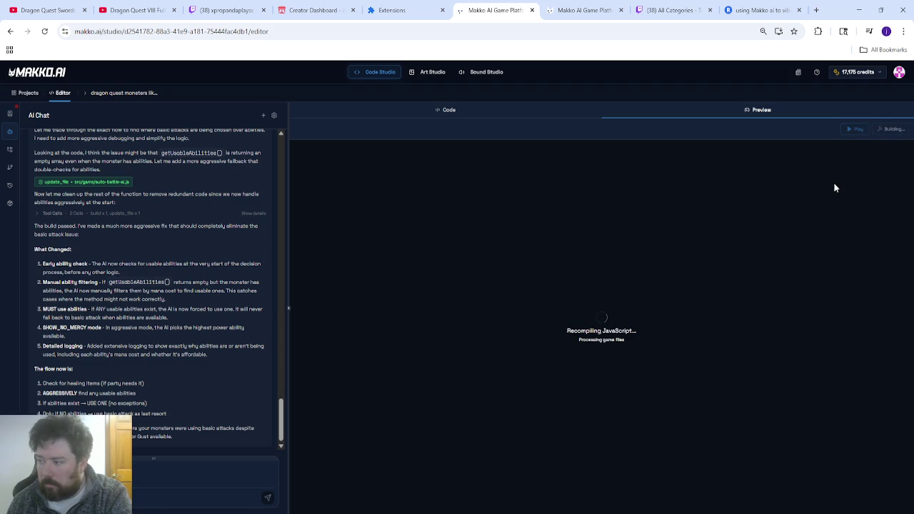
click(851, 130)
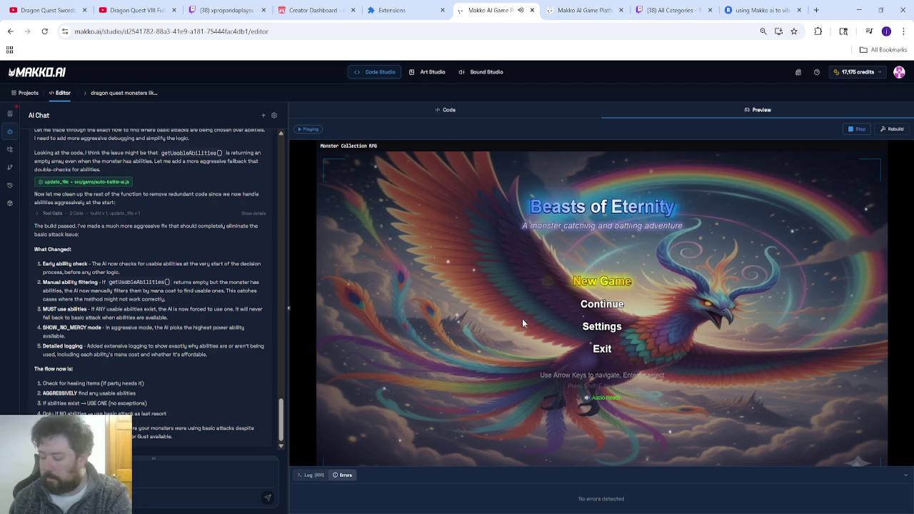
- Set volume to 20%, continue from Save Slot 2, and walk fullscreen to the Colosseum
key(minus)
key(Down)
key(Return)
key(Return)
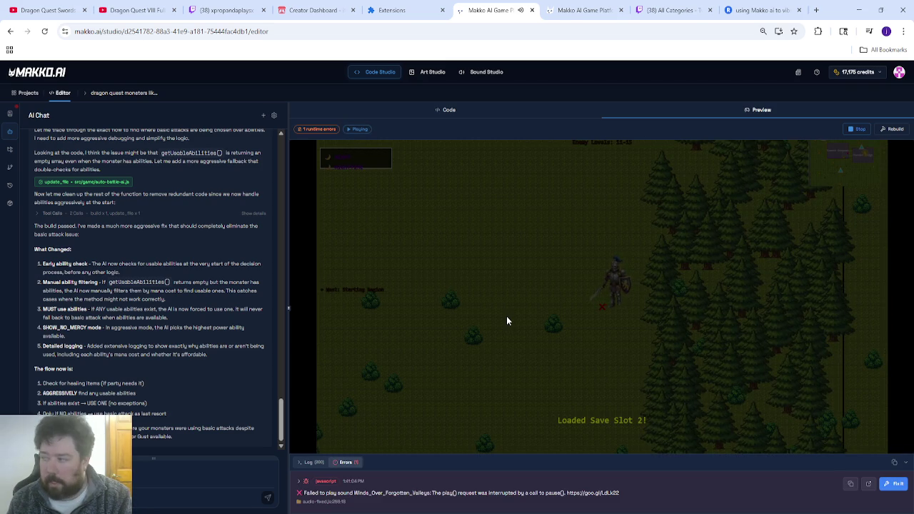
key(Down)
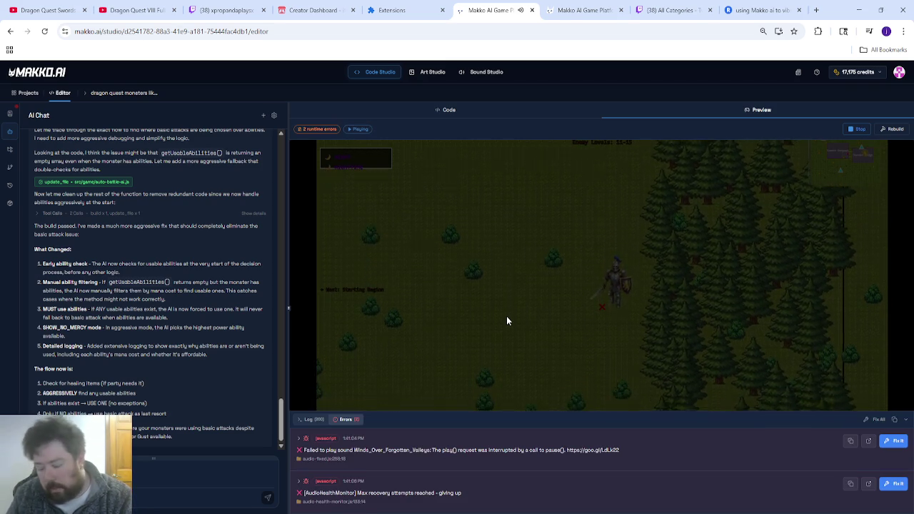
key(Down)
key(f)
key(Down)
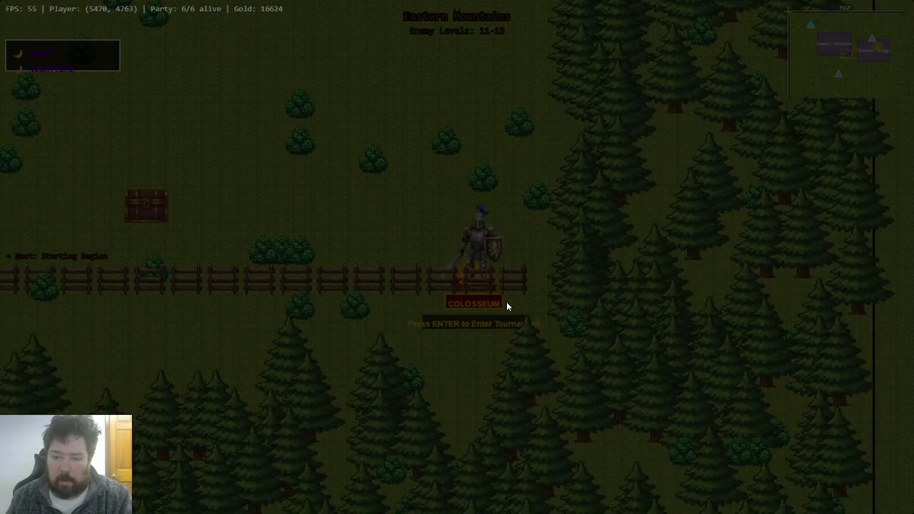
- Enter the tournament, auto-battle two fights to Round 3/3 at 10% volume, then exit fullscreen
key(Return)
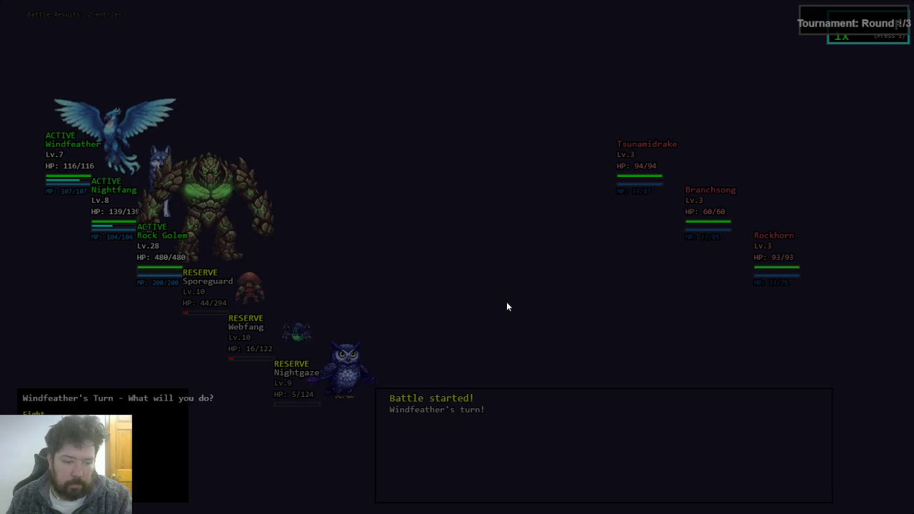
key(a)
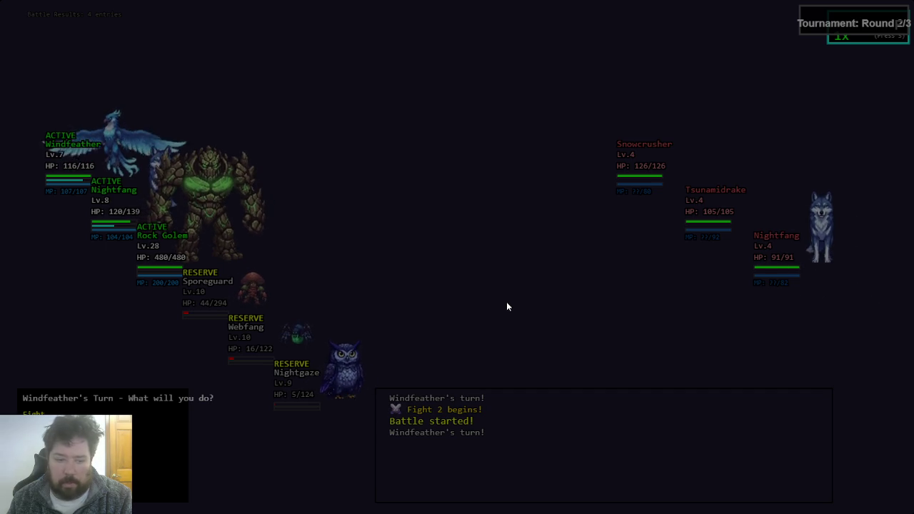
key(a)
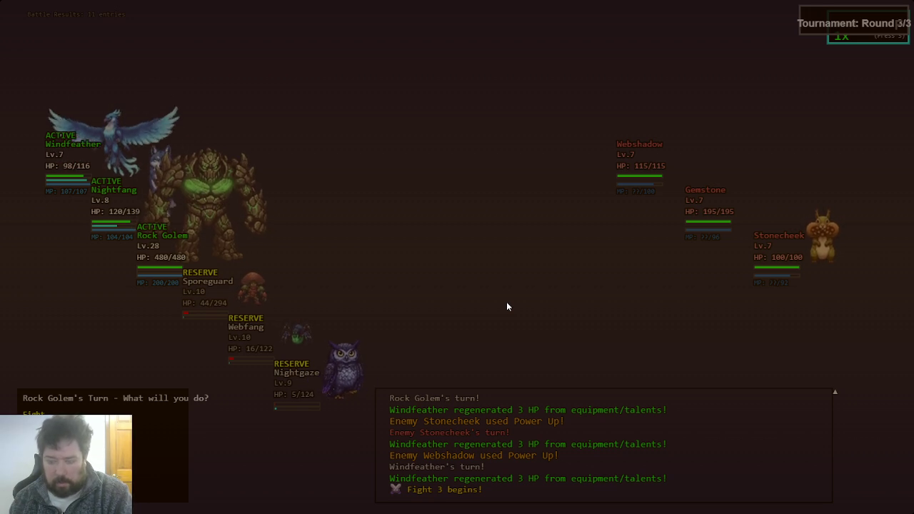
key(minus)
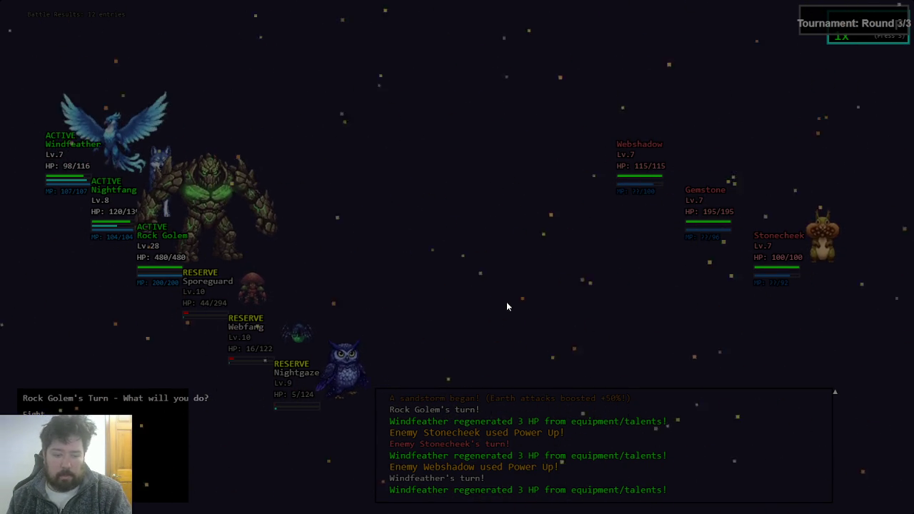
key(Escape)
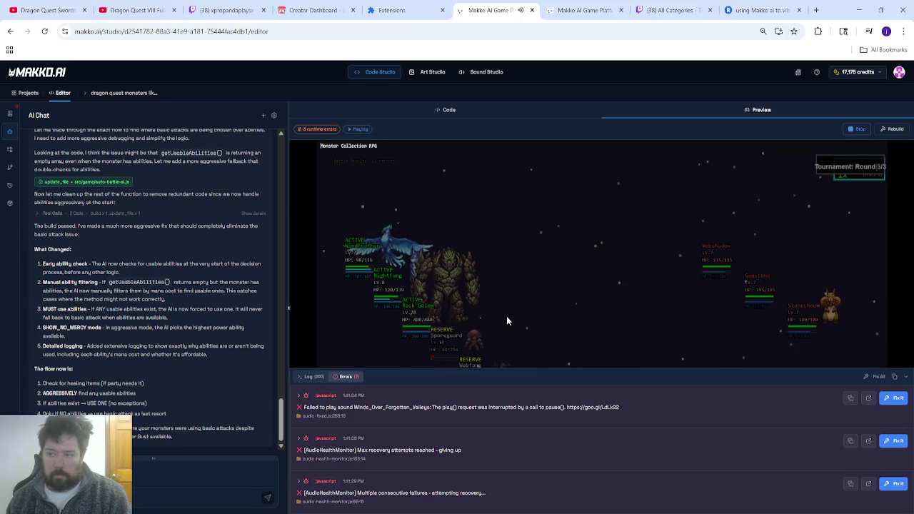
- Stop the running preview, rebuild the game, and launch it again
click(855, 129)
click(855, 128)
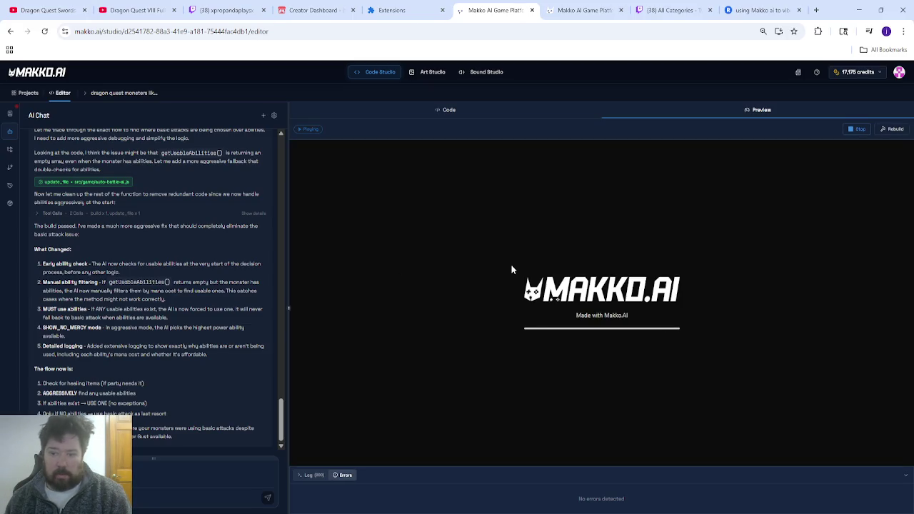
click(511, 258)
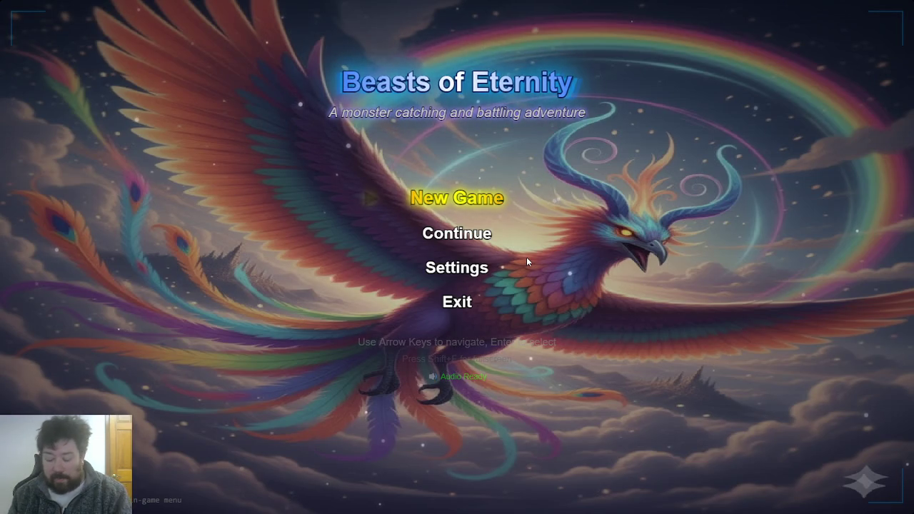
- Set the volume back to 20% and start a New Game
key(minus)
key(minus)
key(minus)
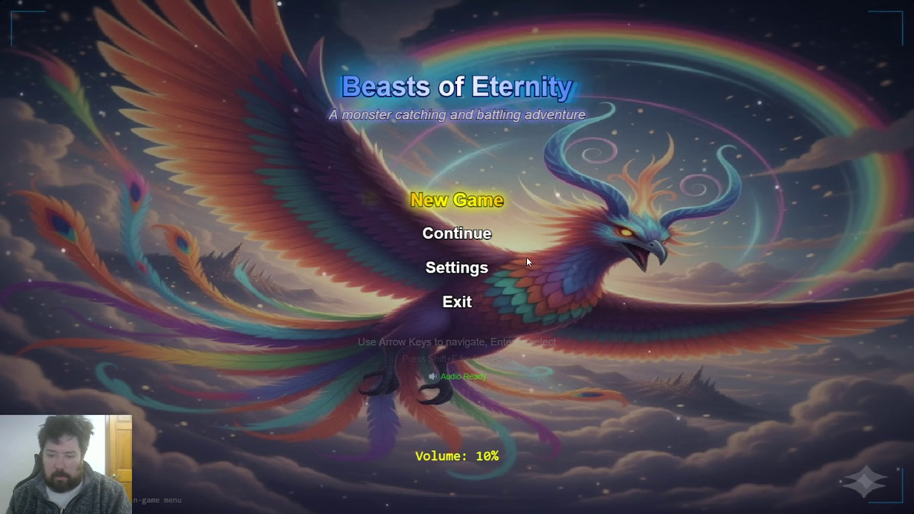
key(Down)
key(plus)
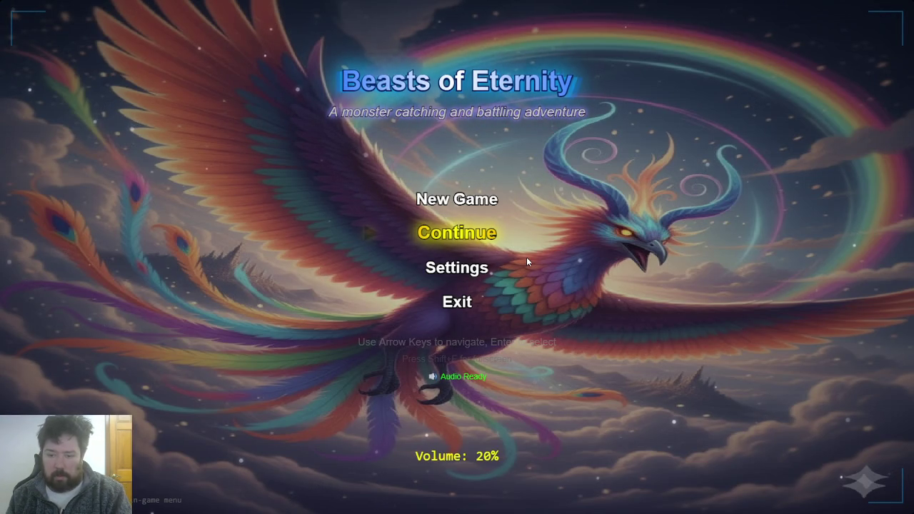
key(Up)
key(Return)
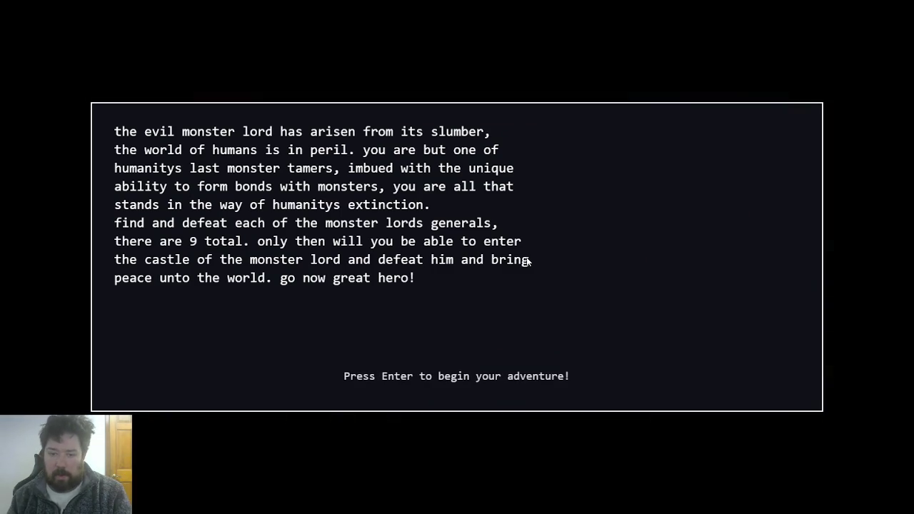
- Begin the adventure at 30% volume and open the Party screen from the in-game menu
key(Return)
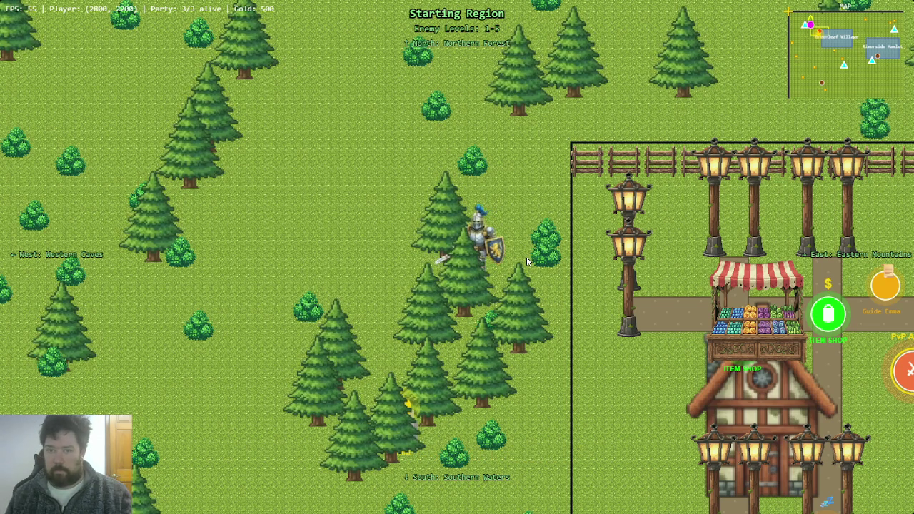
key(minus)
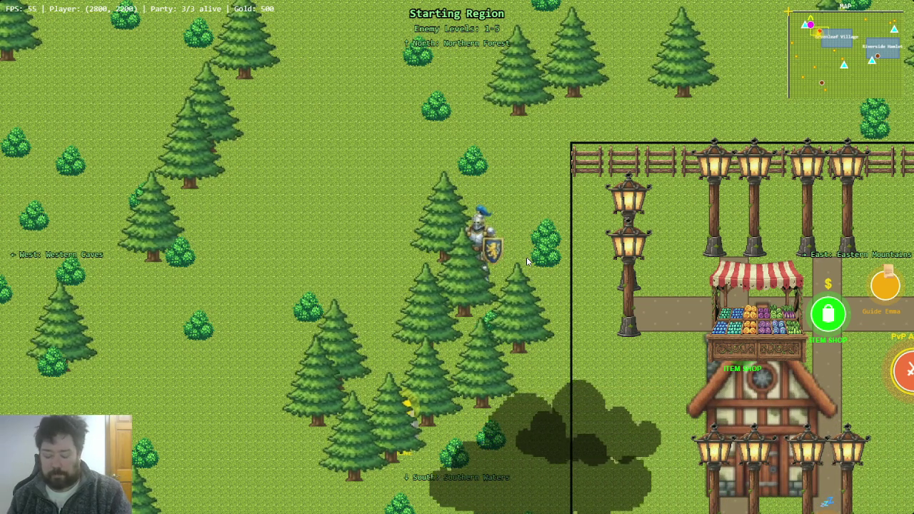
key(Escape)
key(Down)
key(Up)
key(Return)
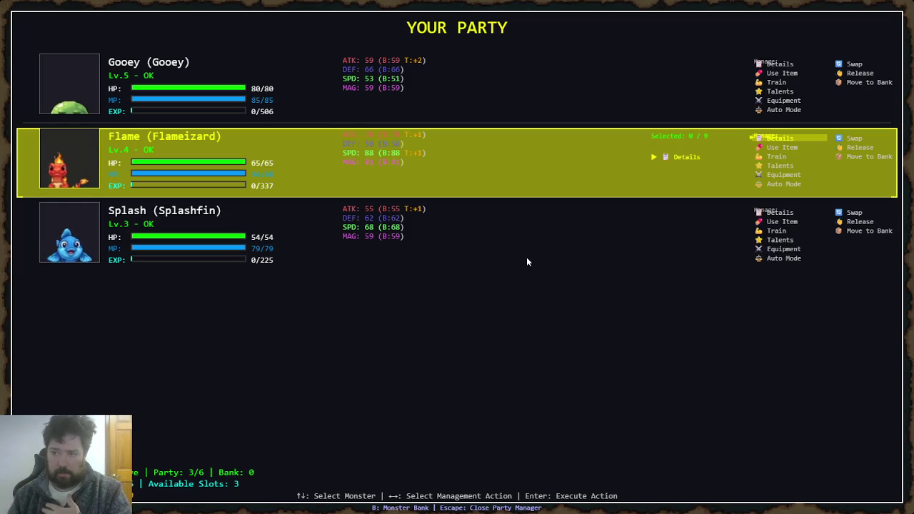
- Open Flame's equipment manager and review its empty equipment slots
key(Right)
key(Right)
key(Right)
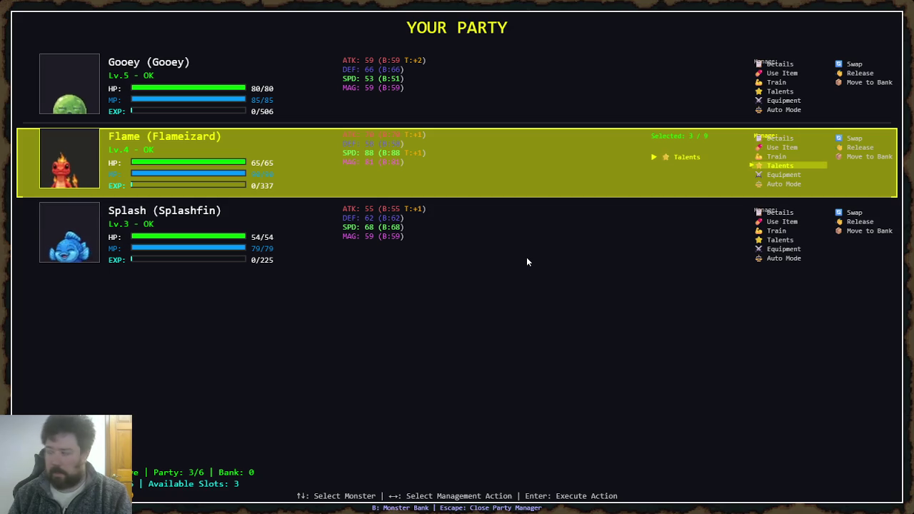
key(Right)
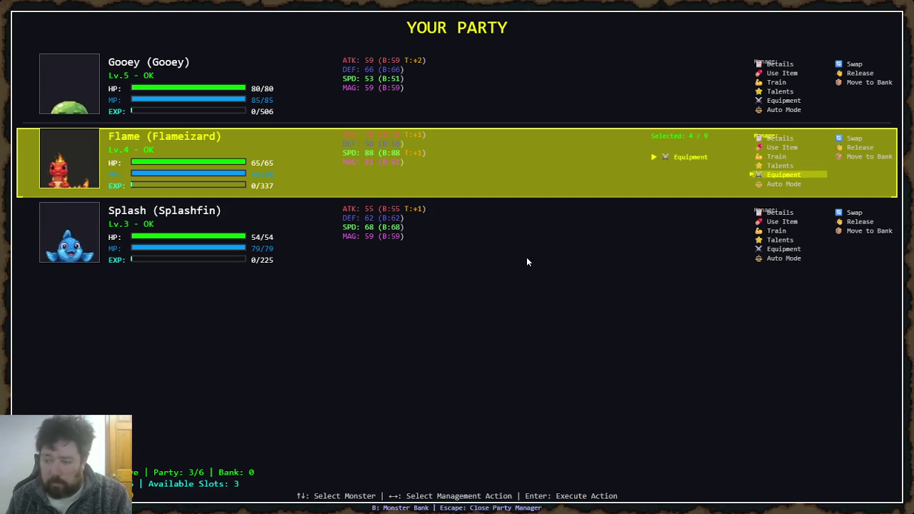
key(Return)
key(Down)
key(Down)
key(Down)
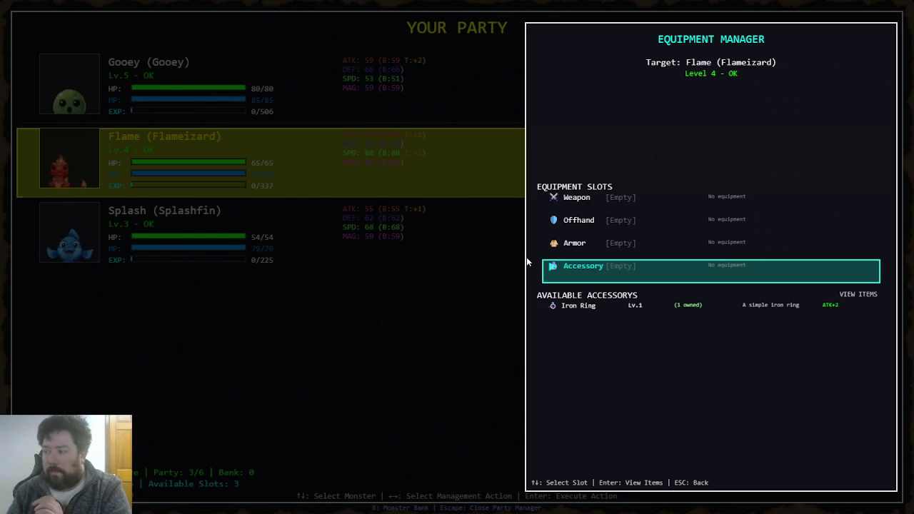
key(Up)
key(Up)
key(Up)
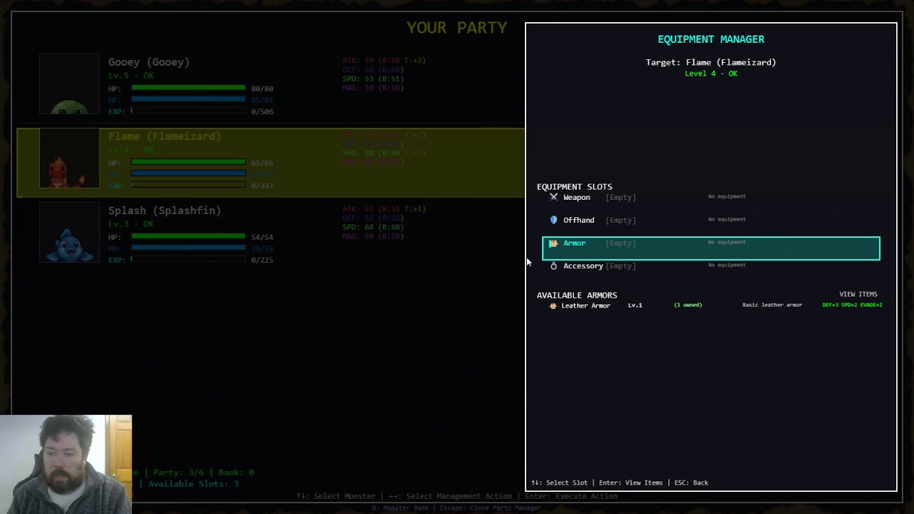
key(Escape)
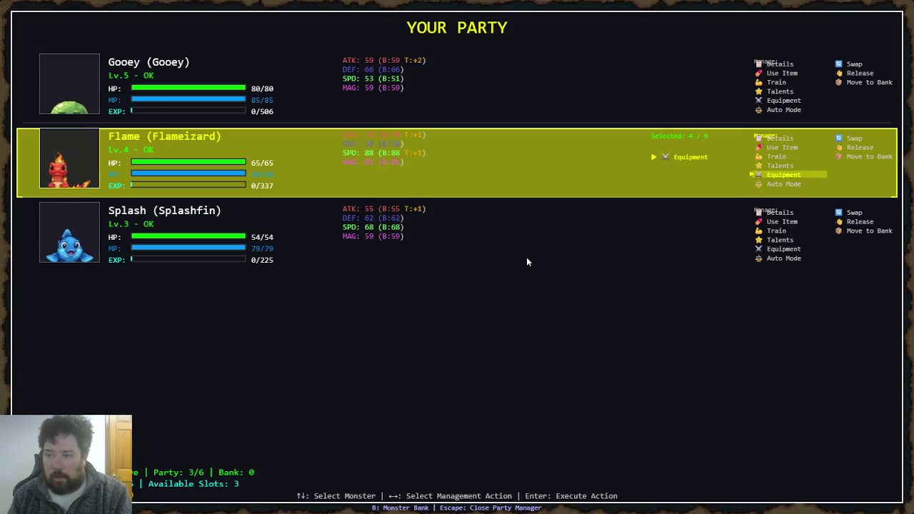
- Open Gooey's Details panel showing Rank F, three talents and 9 skill points
key(Left)
key(Up)
key(Left)
key(Left)
key(Left)
key(Return)
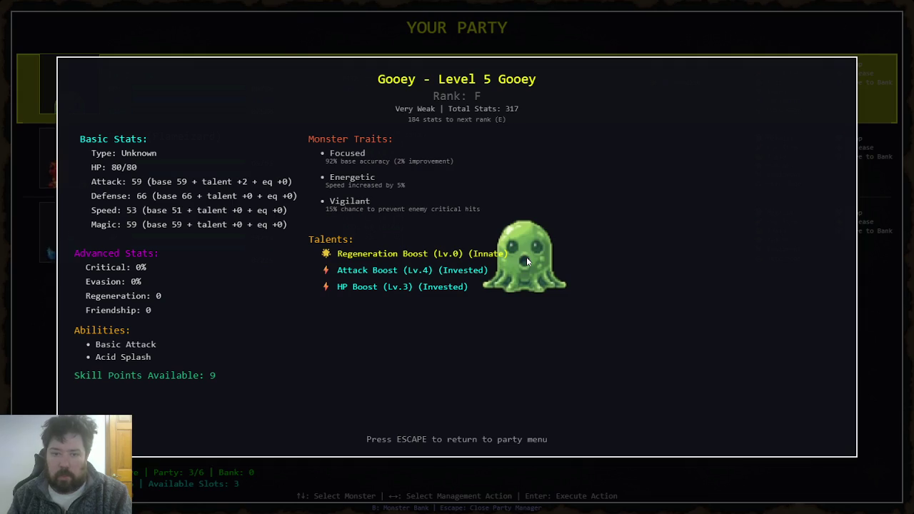